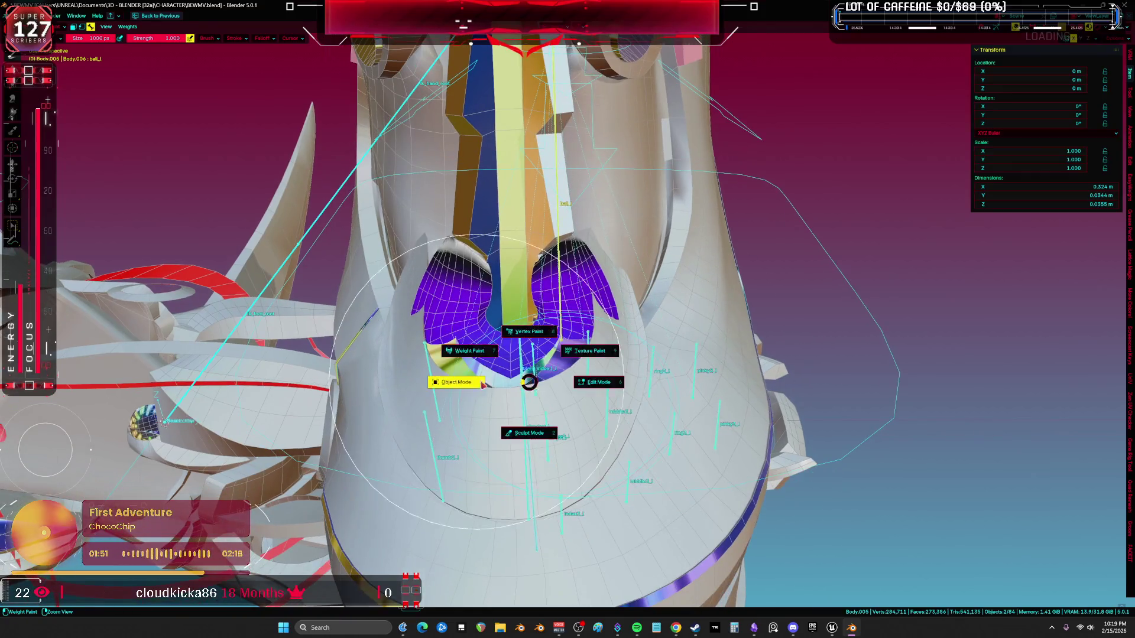
Step: In Edit Mode, separate the dome and its mirrored twin into Body.006, then select it
left_click(562, 363)
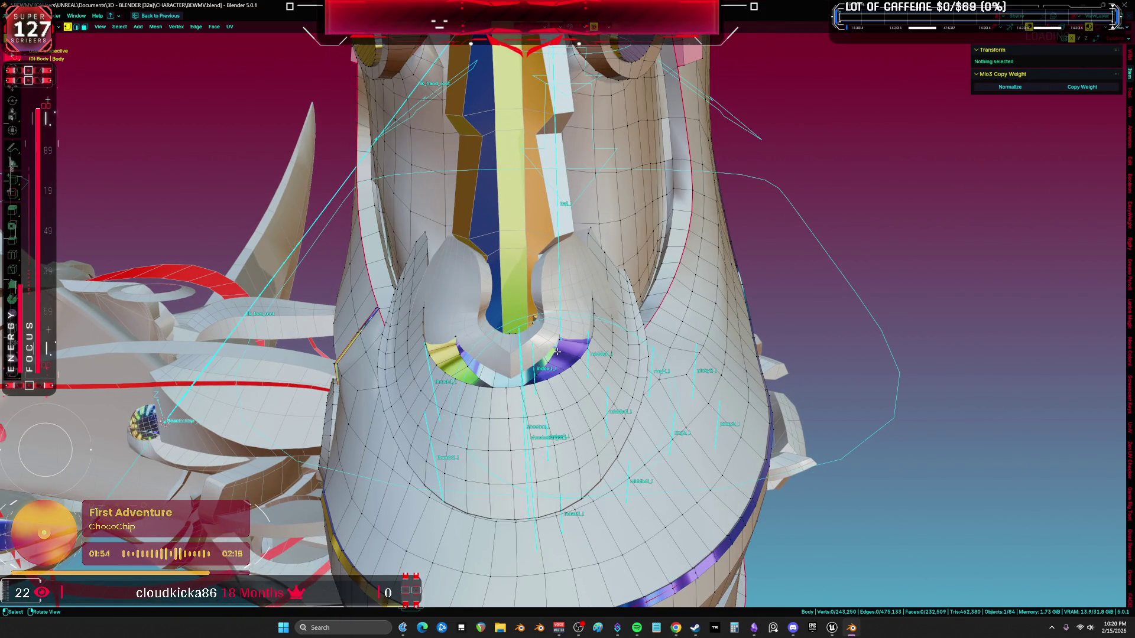
key("l")
middle_click_drag(560, 359, 383, 317)
scroll(383, 317, "up", 2)
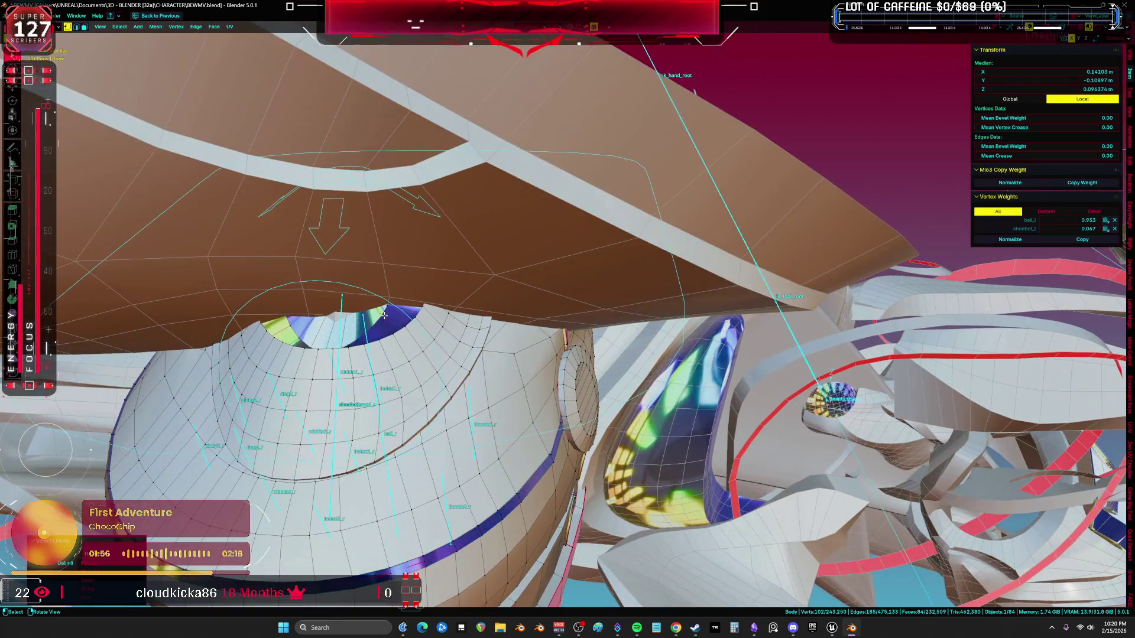
key("l")
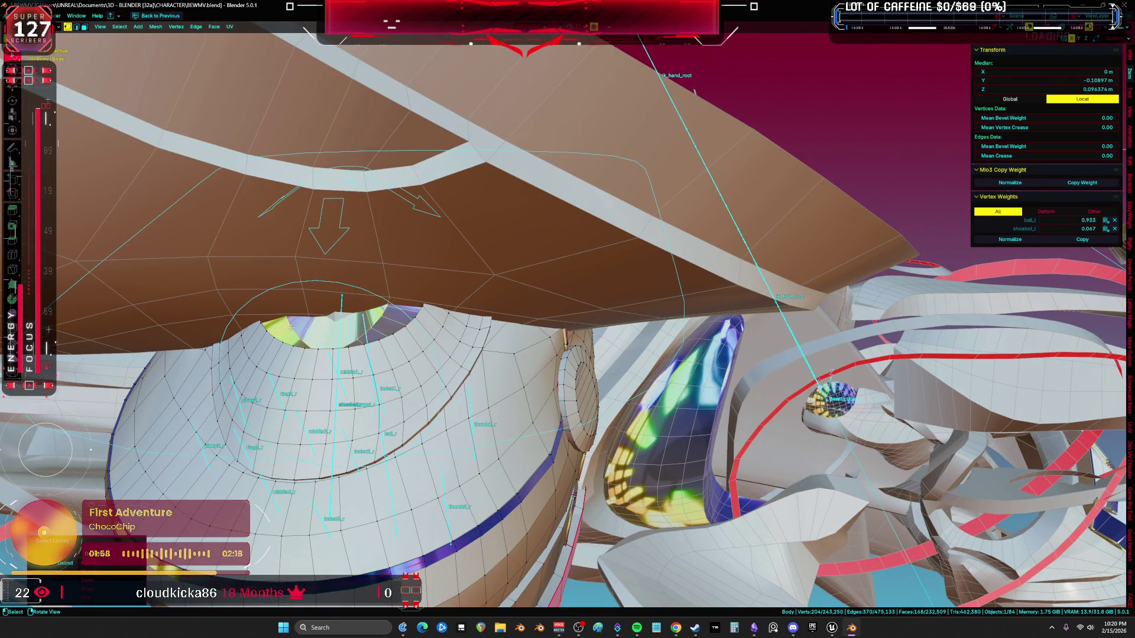
key("p")
left_click(291, 327)
mouse_move(290, 326)
middle_mouse_down()
mouse_move(315, 304)
mouse_move(593, 306)
mouse_move(575, 368)
middle_mouse_up()
key("Tab")
left_click(593, 307)
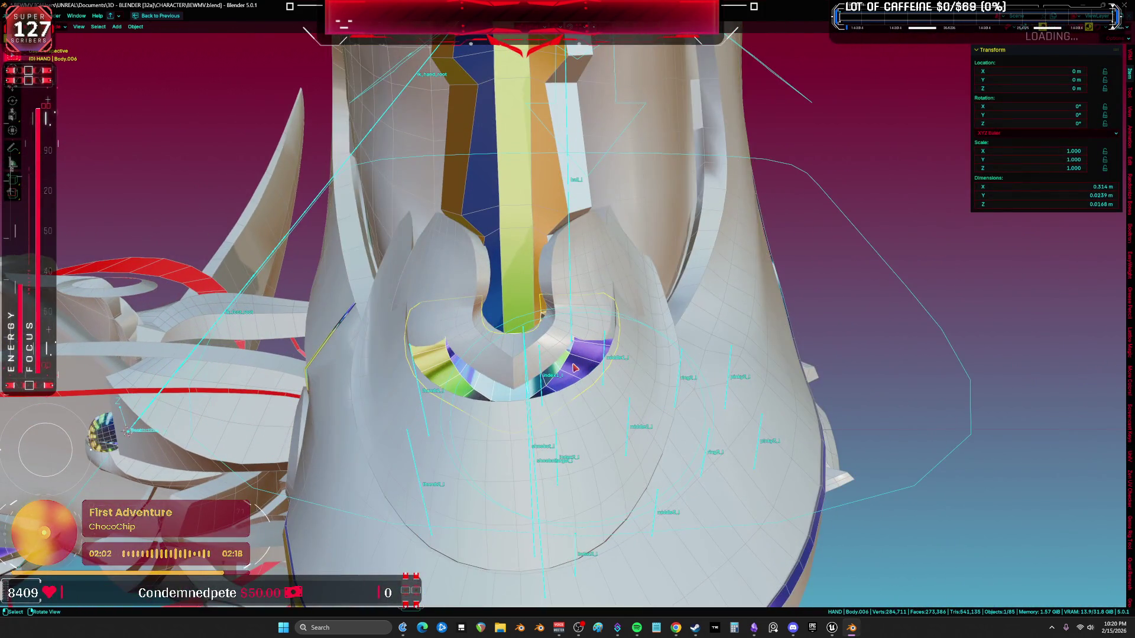
Step: Add a Data Transfer modifier to Body.006 with Body.005 as its source
key("ctrl+space")
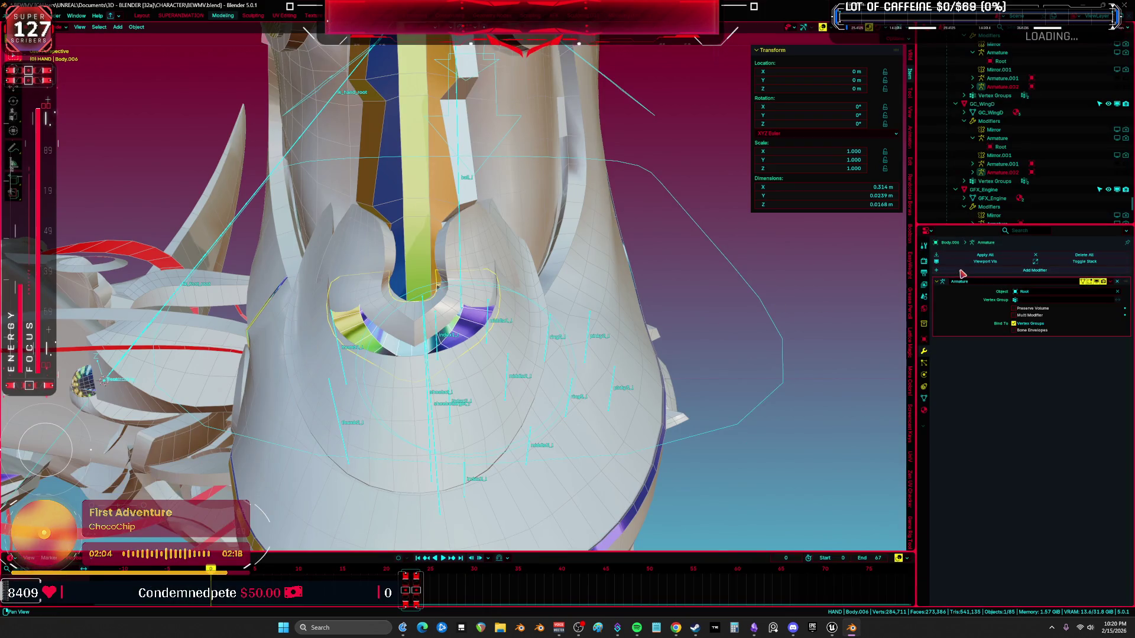
left_click(963, 271)
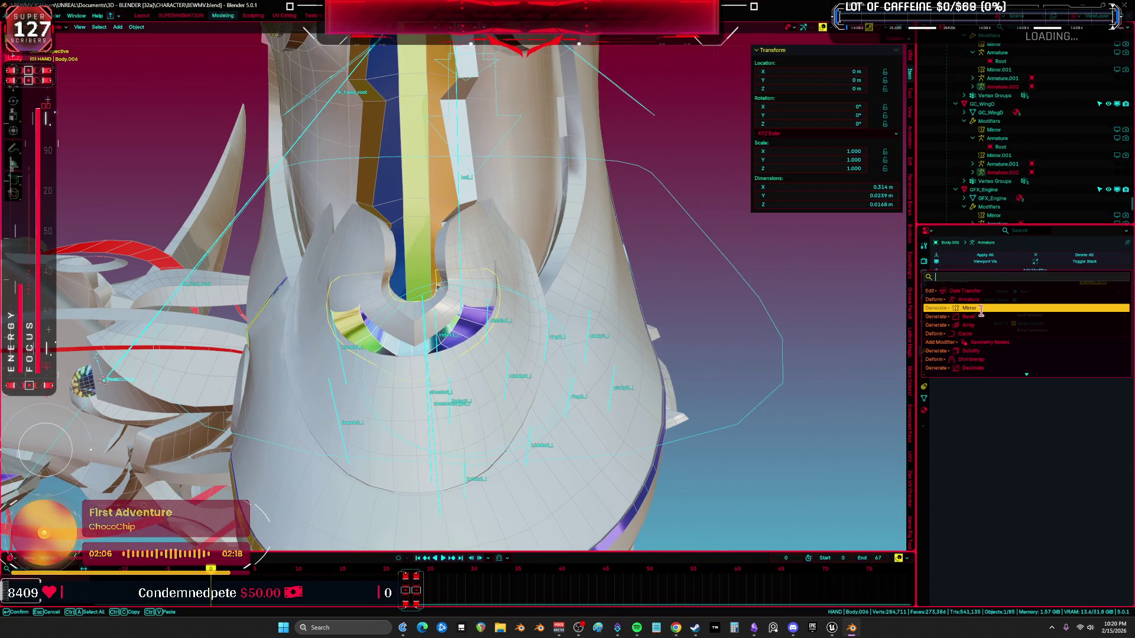
left_click(981, 291)
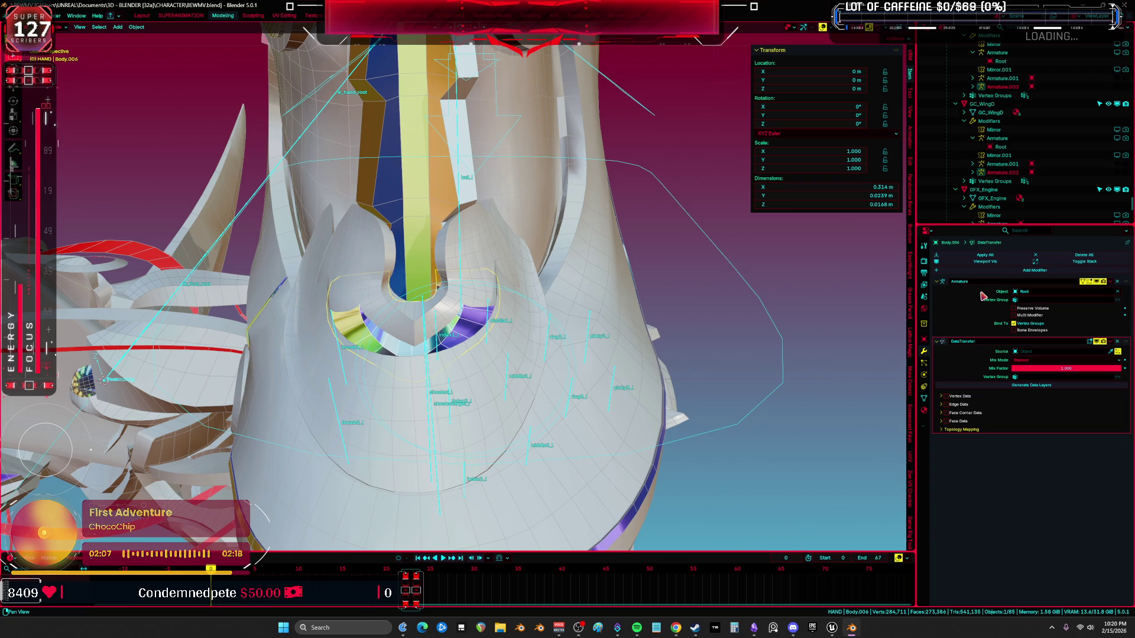
left_click(1110, 352)
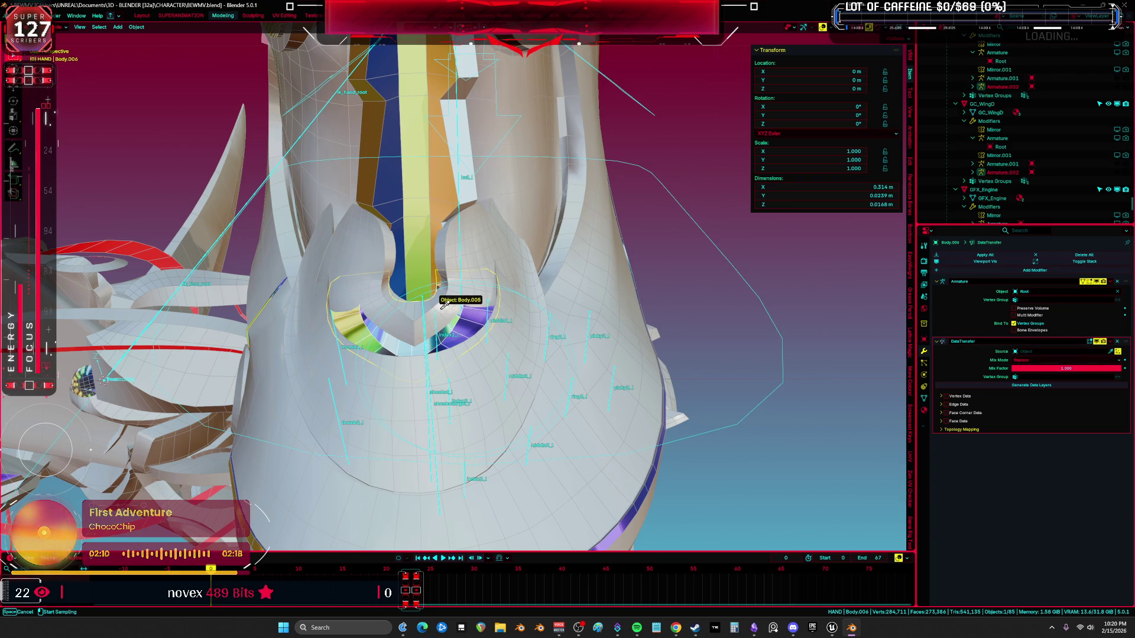
left_click(444, 303)
middle_click_drag(444, 303, 680, 312)
left_click(699, 351)
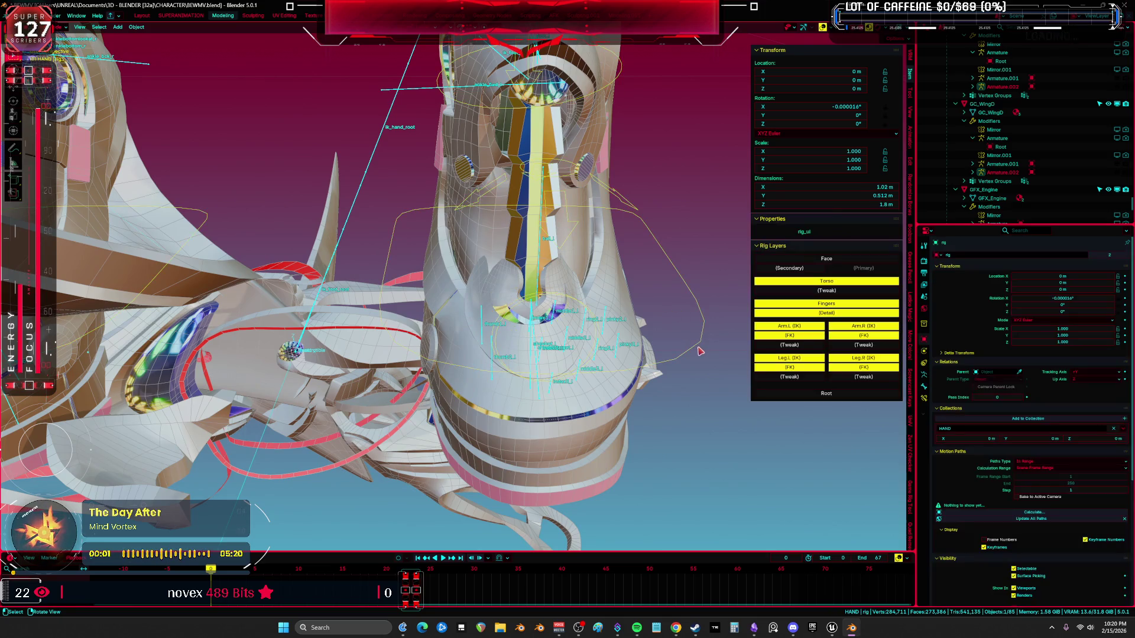
scroll(560, 319, "up", 4)
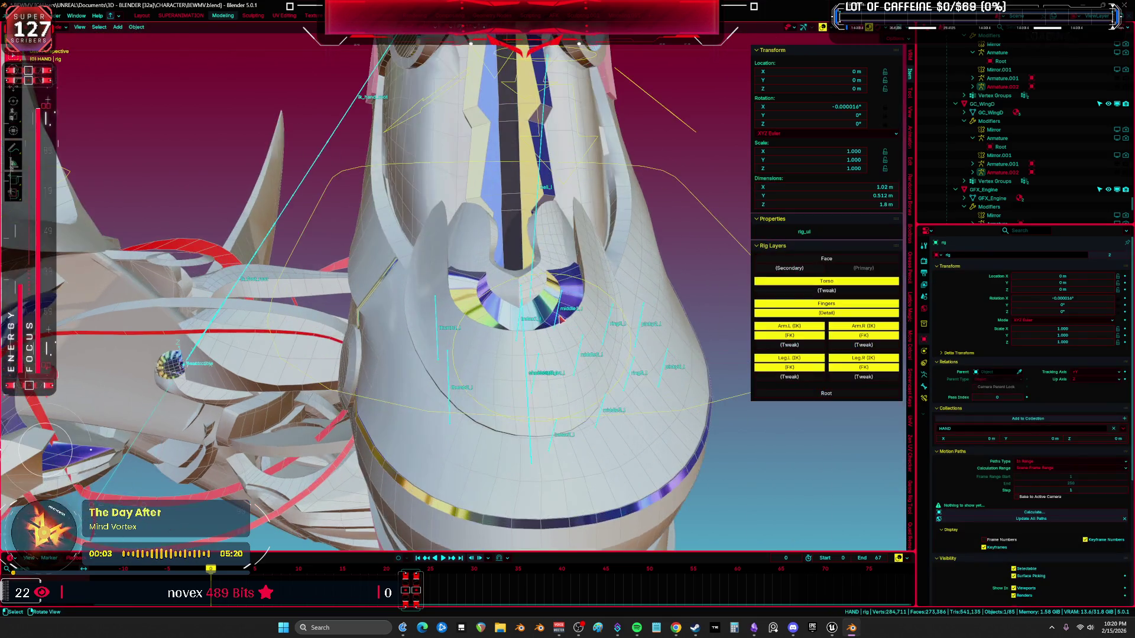
left_click(561, 318)
Step: Enable Vertex Data > Vertex Groups, generate the data layers and apply the modifier
left_click(946, 397)
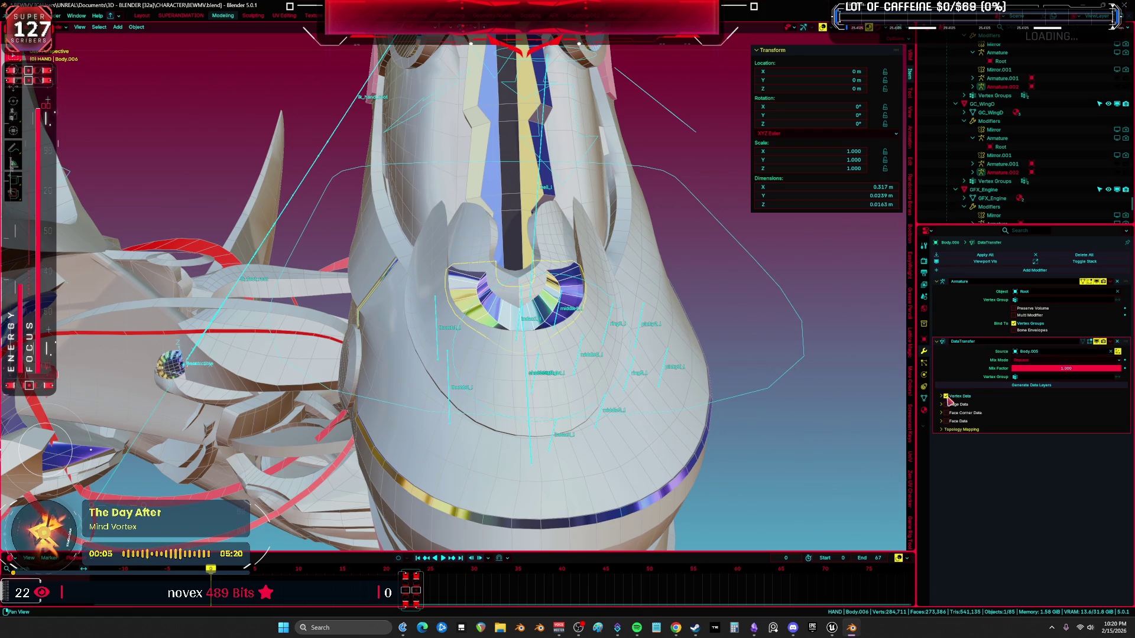
left_click(948, 399)
left_click(1042, 387)
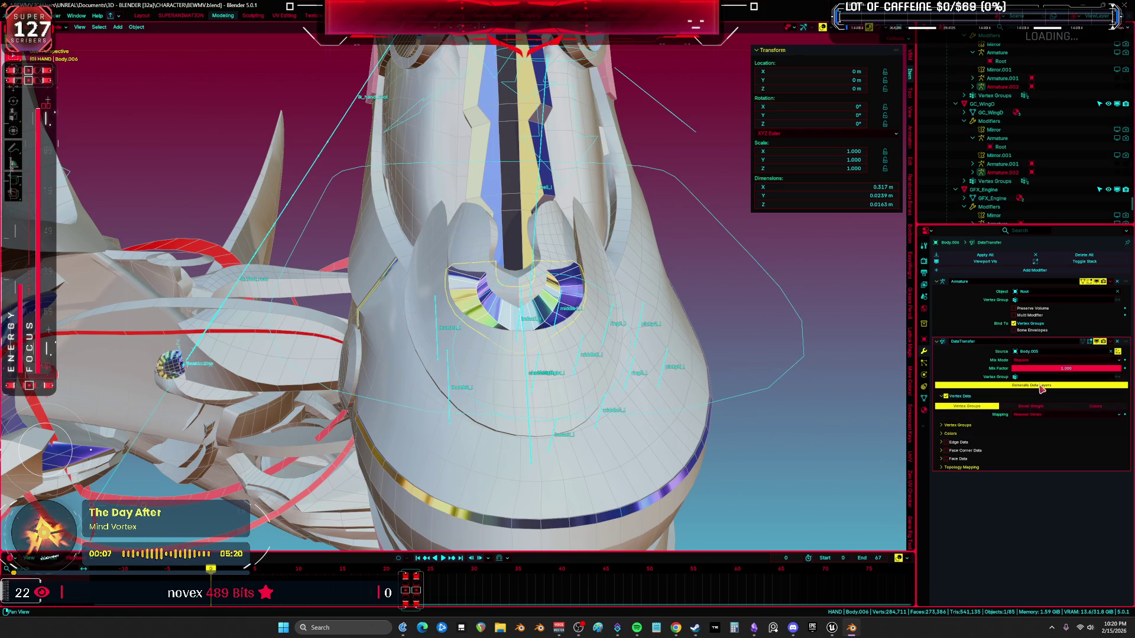
left_click(1111, 342)
left_click(1081, 350)
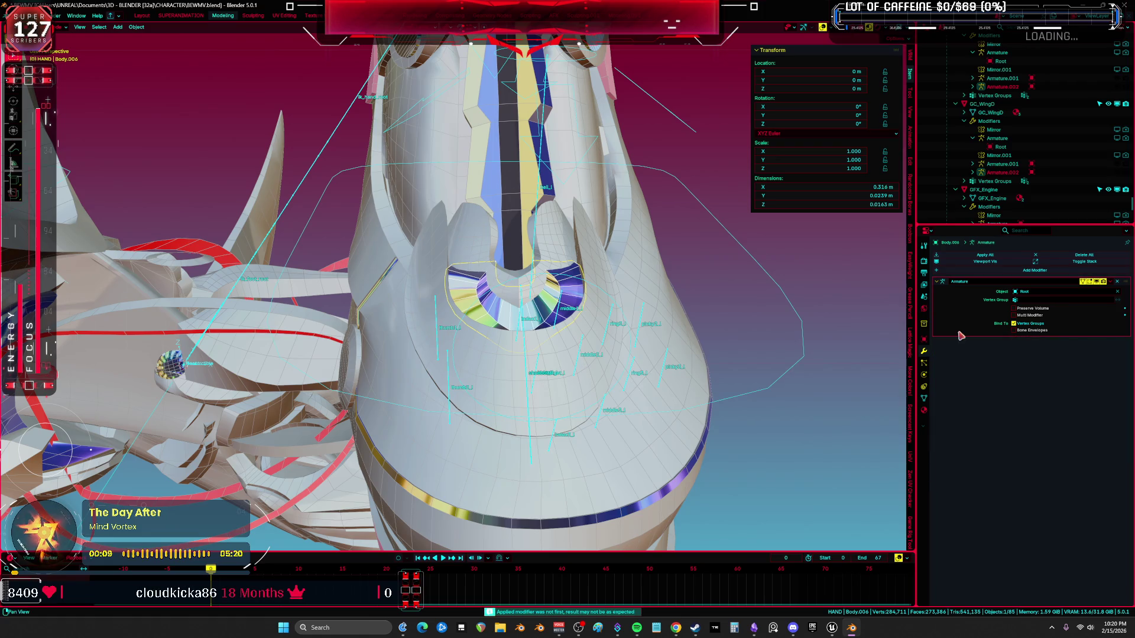
Step: Put the rig in Pose Mode, hide overlays and start rotating the foot bone on local X
middle_click_drag(641, 312, 779, 232)
left_click(727, 219)
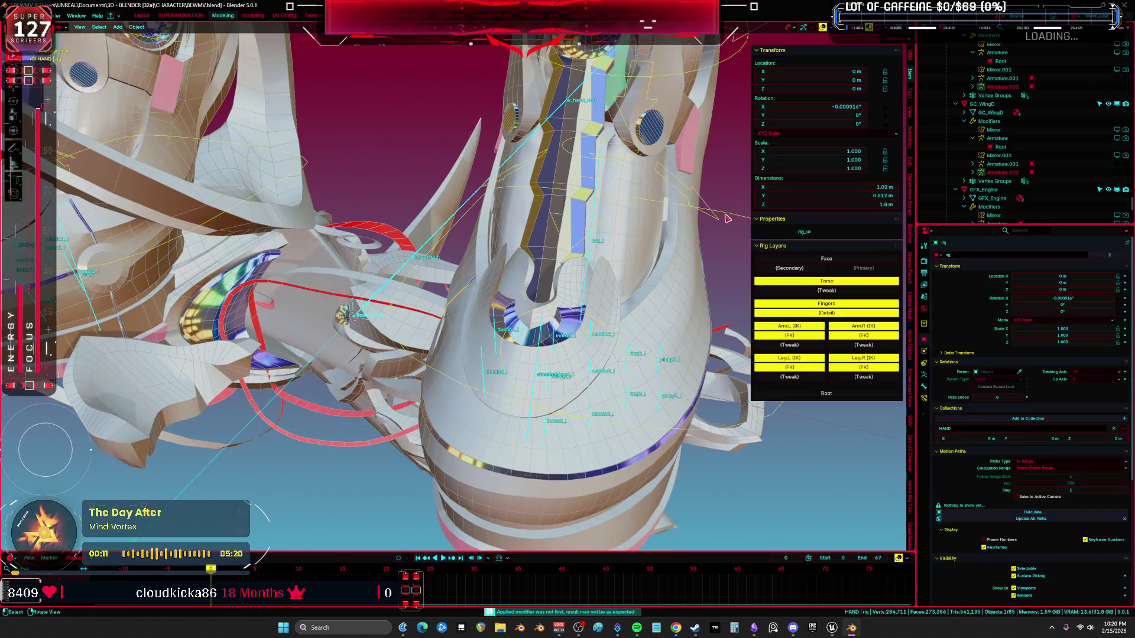
scroll(727, 218, "down", 3)
key("ctrl+Tab")
key("ctrl+space")
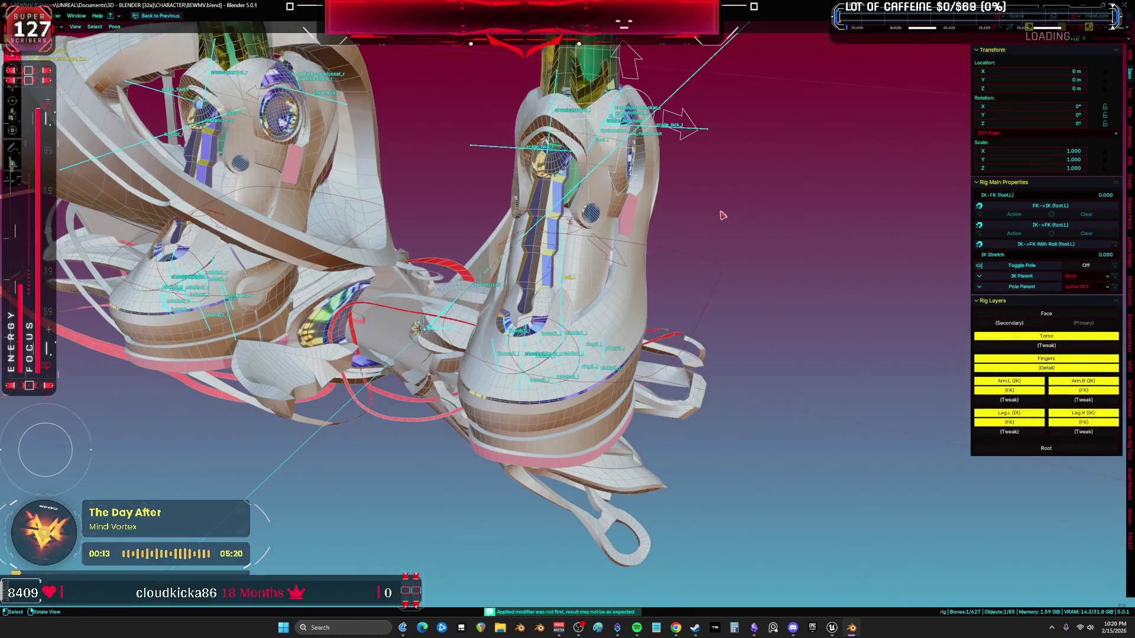
key("shift+alt+z")
key("r")
key("x")
key("x")
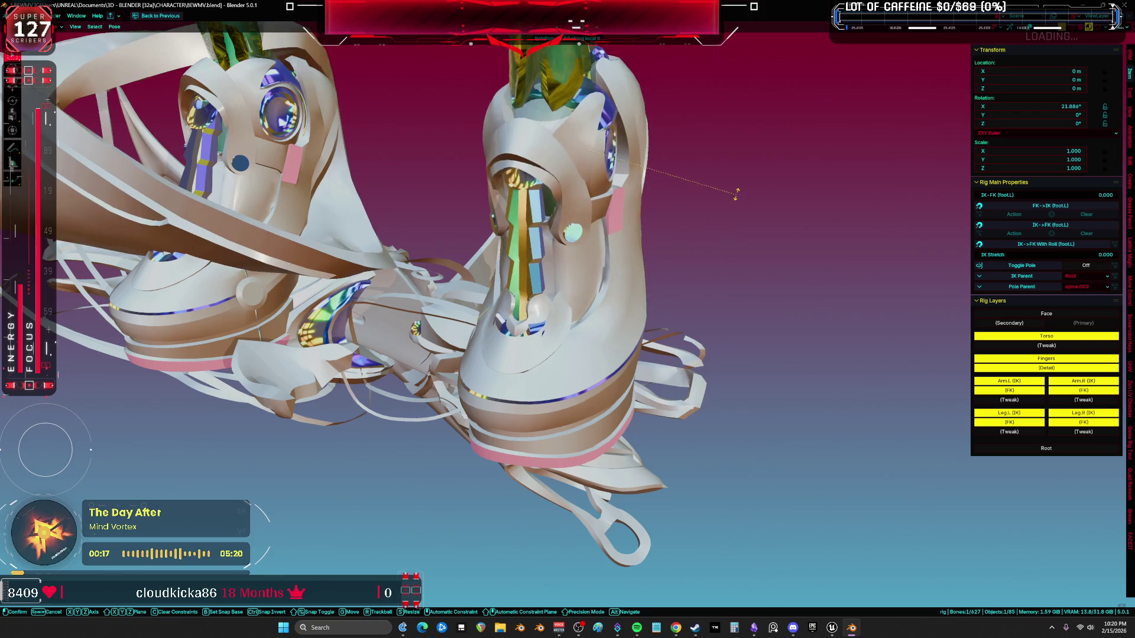
Step: Confirm the foot bone rotation at 25.339° on X
key("Return")
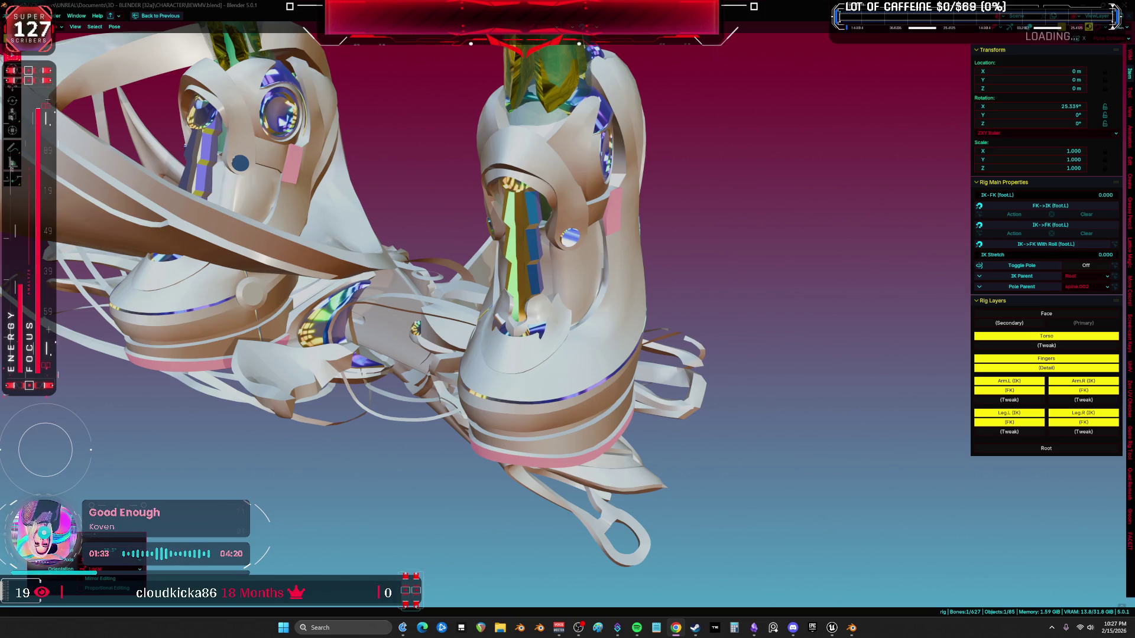
Step: Orbit and zoom around the posed boots and turn the bone and wireframe overlays on
mouse_move(585, 243)
middle_mouse_down()
mouse_move(607, 220)
mouse_move(699, 266)
mouse_move(827, 257)
middle_mouse_up()
scroll(607, 220, "up", 3)
scroll(607, 220, "down", 5)
key("shift+alt+z")
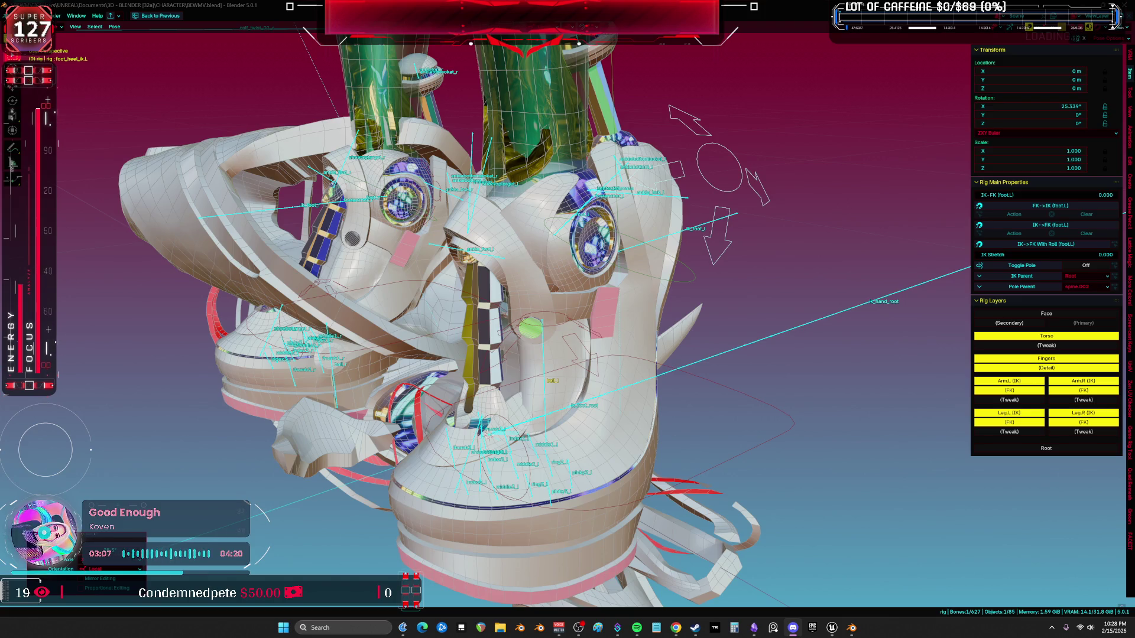
Step: Tilt the foot bone a little further about its local X axis
mouse_move(707, 408)
middle_mouse_down()
mouse_move(786, 300)
mouse_move(738, 385)
middle_mouse_up()
key("r")
key("x")
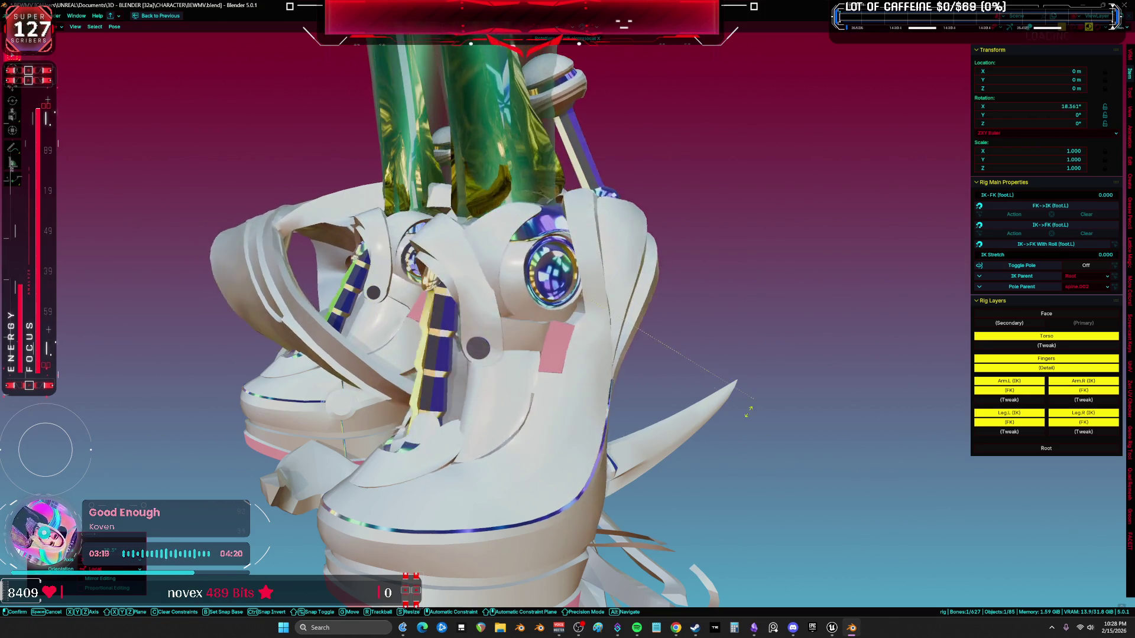
left_click(741, 428)
Step: Rotate the foot bone about its local Z axis, toggling overlays to check the foot shape
mouse_move(741, 428)
middle_mouse_down()
mouse_move(798, 425)
mouse_move(711, 481)
mouse_move(734, 375)
middle_mouse_up()
key("shift+alt+z")
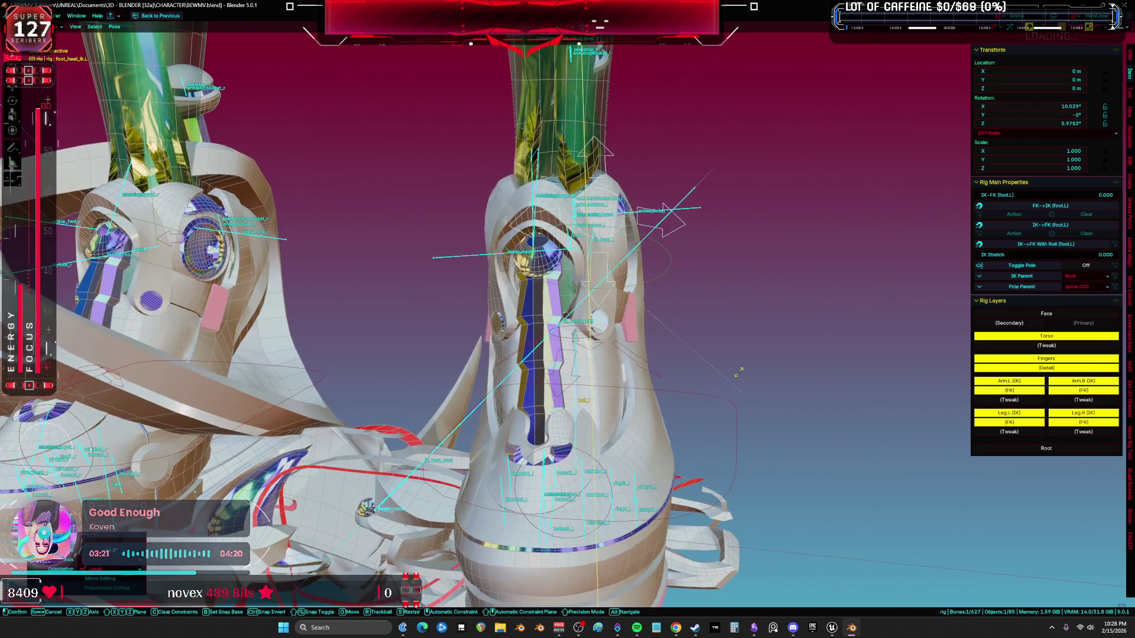
key("r")
key("z")
key("z")
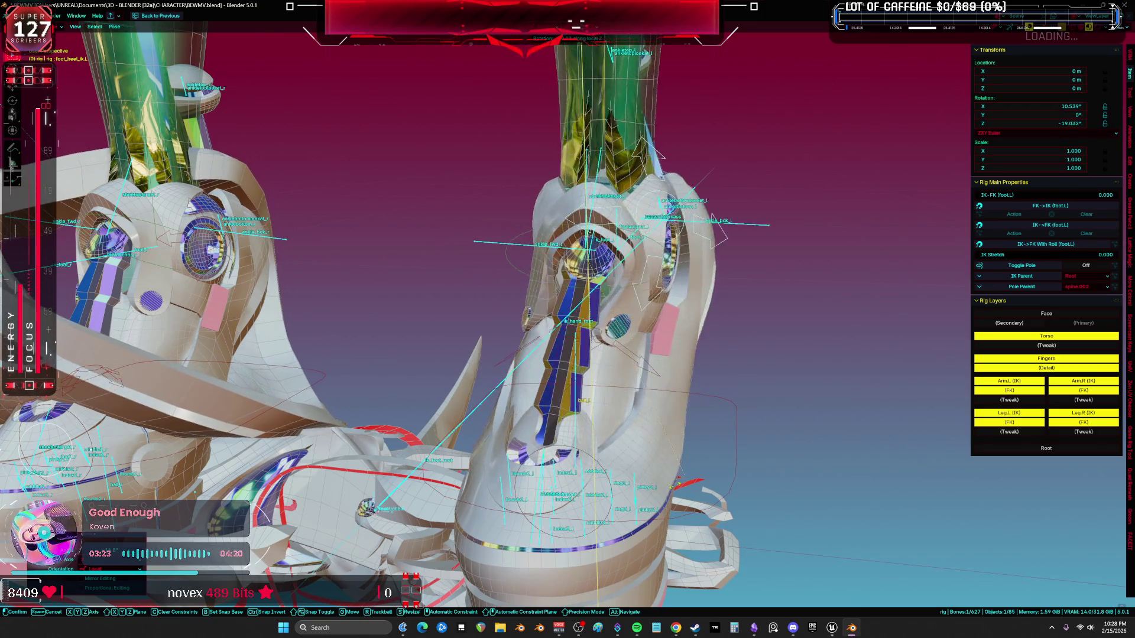
left_click(786, 234)
mouse_move(786, 234)
middle_mouse_down()
mouse_move(701, 371)
mouse_move(650, 230)
mouse_move(672, 367)
mouse_move(690, 400)
mouse_move(632, 333)
middle_mouse_up()
key("shift+alt+z")
key("shift+alt+z")
key("r")
key("z")
key("z")
key("shift+alt+z")
key("shift+alt+z")
Step: Return to Object Mode, select the Body mesh and check it in wireframe before going back to solid
key("ctrl+Tab")
key("z")
left_click(549, 328)
mouse_move(550, 329)
middle_mouse_down()
mouse_move(419, 316)
mouse_move(701, 366)
mouse_move(643, 390)
middle_mouse_up()
key("shift+z")
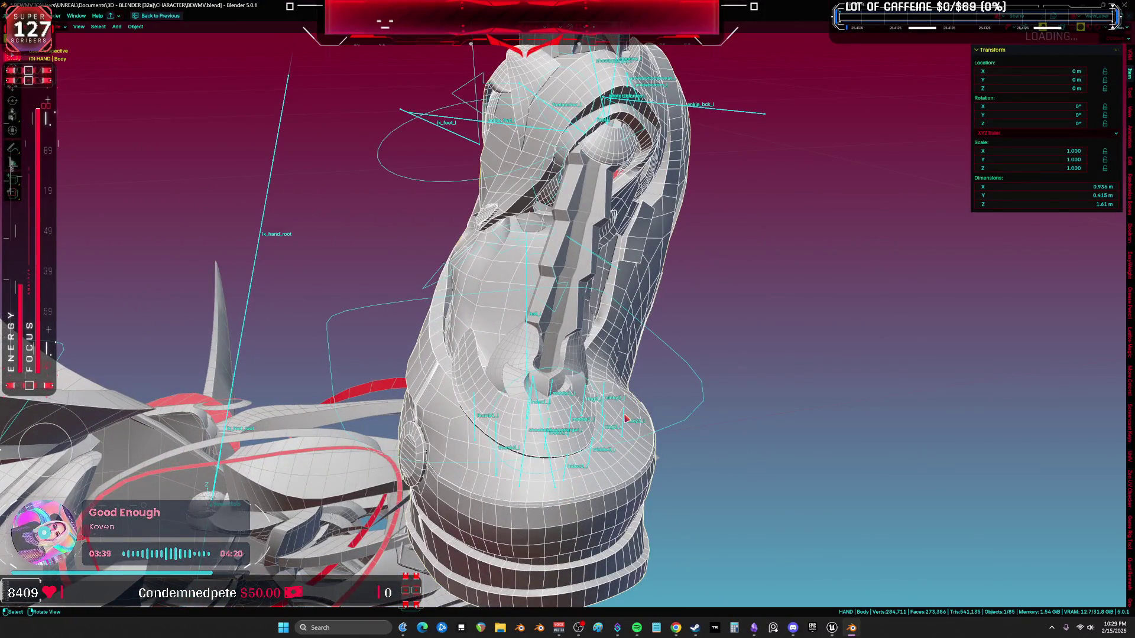
Step: Add the body mesh to the selection and, in Edit Mode, select the linked foot mesh
left_click(627, 418, "shift")
key("Tab")
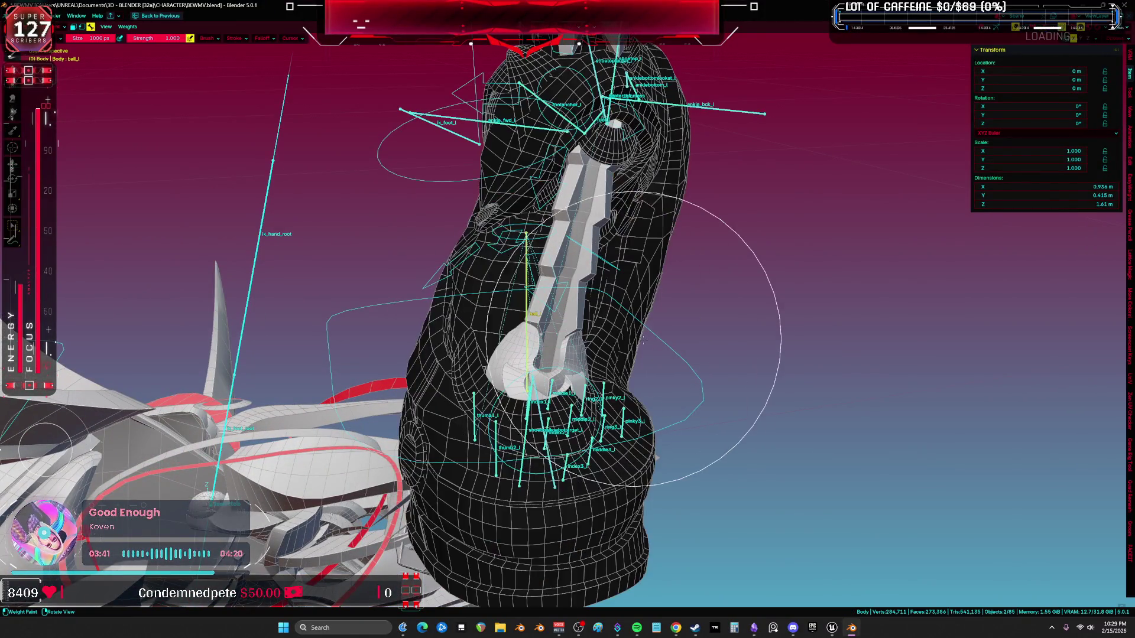
key("l")
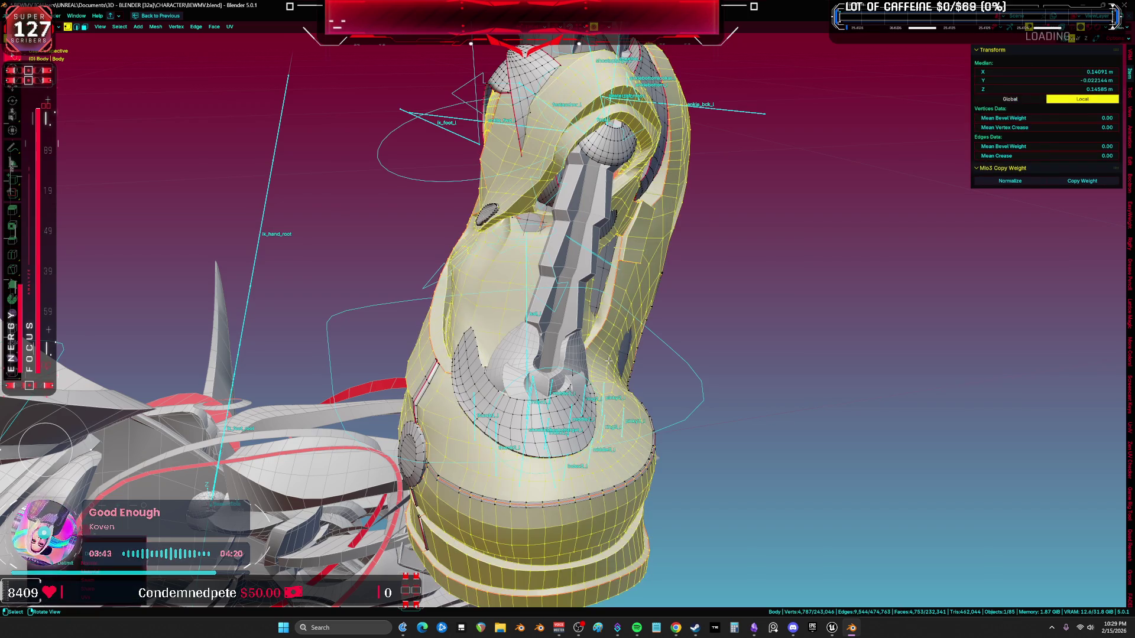
scroll(240, 425, "down", 3)
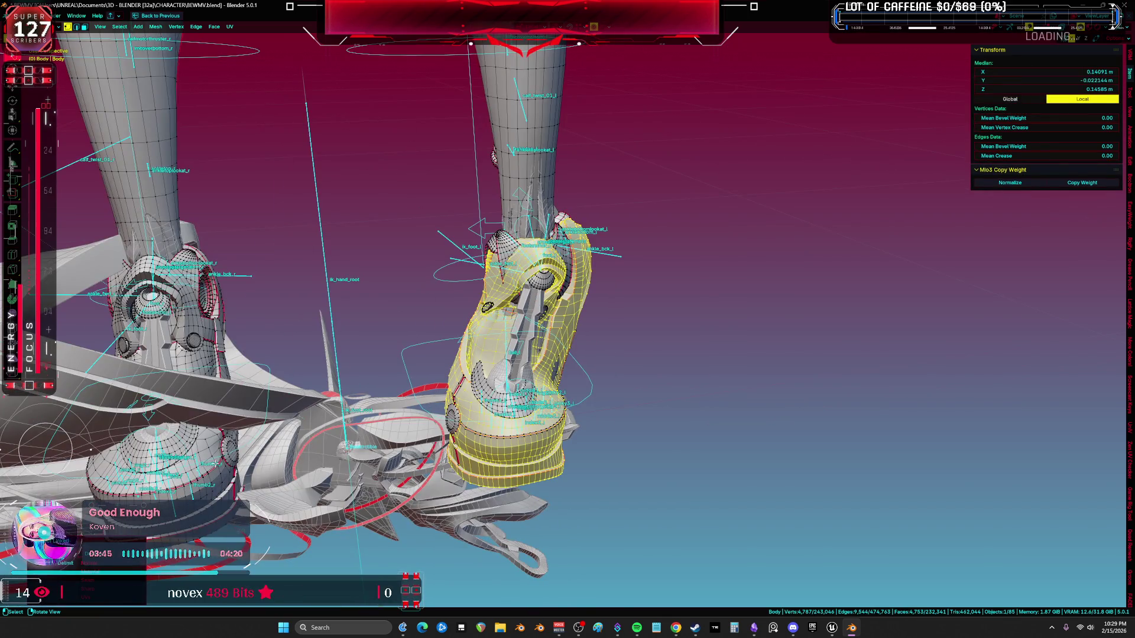
scroll(216, 461, "up", 5)
mouse_move(216, 461)
middle_mouse_down()
mouse_move(593, 419)
mouse_move(571, 466)
middle_mouse_up()
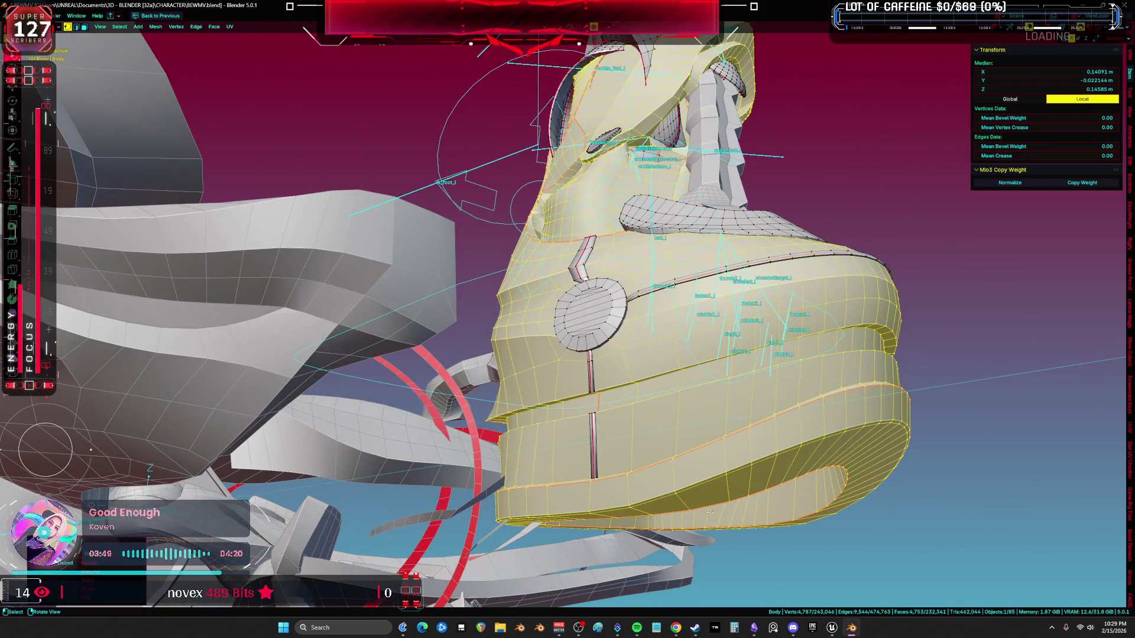
Step: Select the ankle band edge loop and the vertical seam loops on the foot
left_click(998, 389)
mouse_move(998, 389)
middle_mouse_down()
mouse_move(676, 394)
mouse_move(580, 379)
middle_mouse_up()
left_click(669, 374, "alt")
left_click(532, 308, "alt+shift")
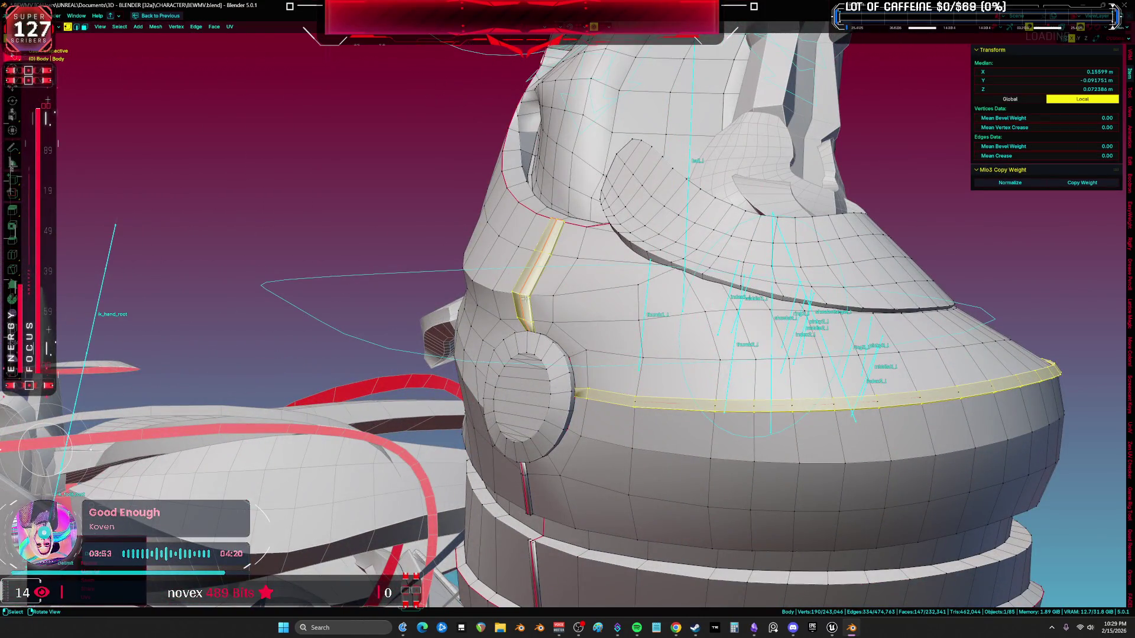
mouse_move(532, 308)
middle_mouse_down()
mouse_move(551, 465)
mouse_move(643, 457)
mouse_move(482, 526)
mouse_move(480, 399)
mouse_move(514, 345)
mouse_move(502, 406)
mouse_move(400, 421)
mouse_move(387, 452)
middle_mouse_up()
left_click(546, 413, "alt+shift")
left_click(551, 465, "alt+shift")
Step: Isolate the body mesh, separate the round side disc into Body.007 and hide it
key("KP_Divide")
scroll(482, 525, "up", 5)
key("KP_Decimal")
key("l")
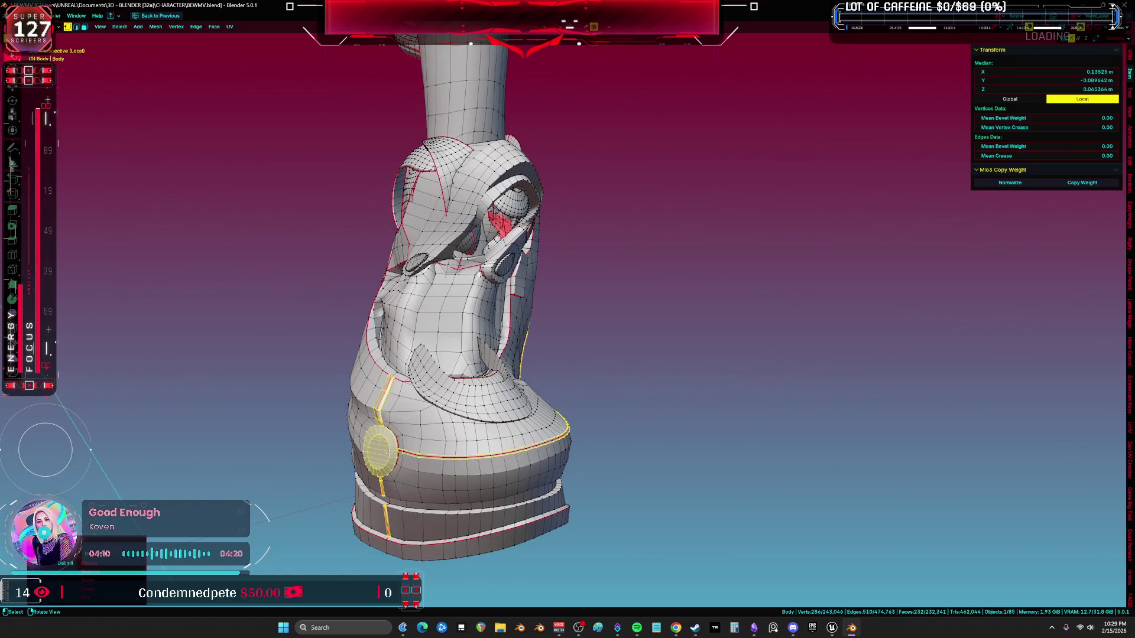
key("p")
key("Return")
key("Tab")
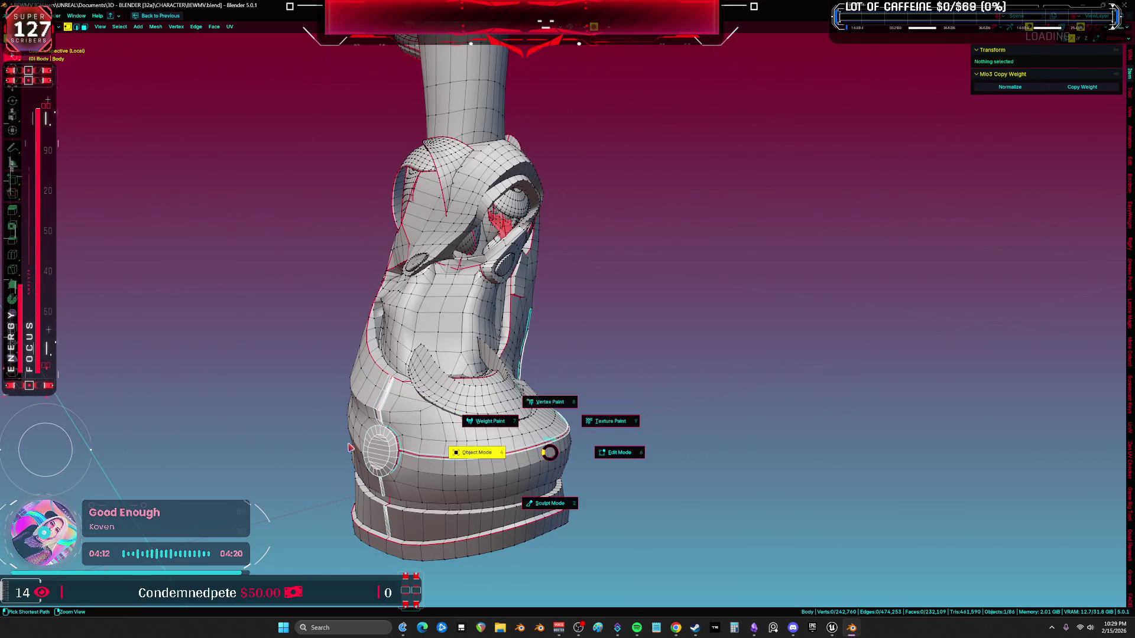
left_click(381, 456)
key("h")
left_click(381, 456)
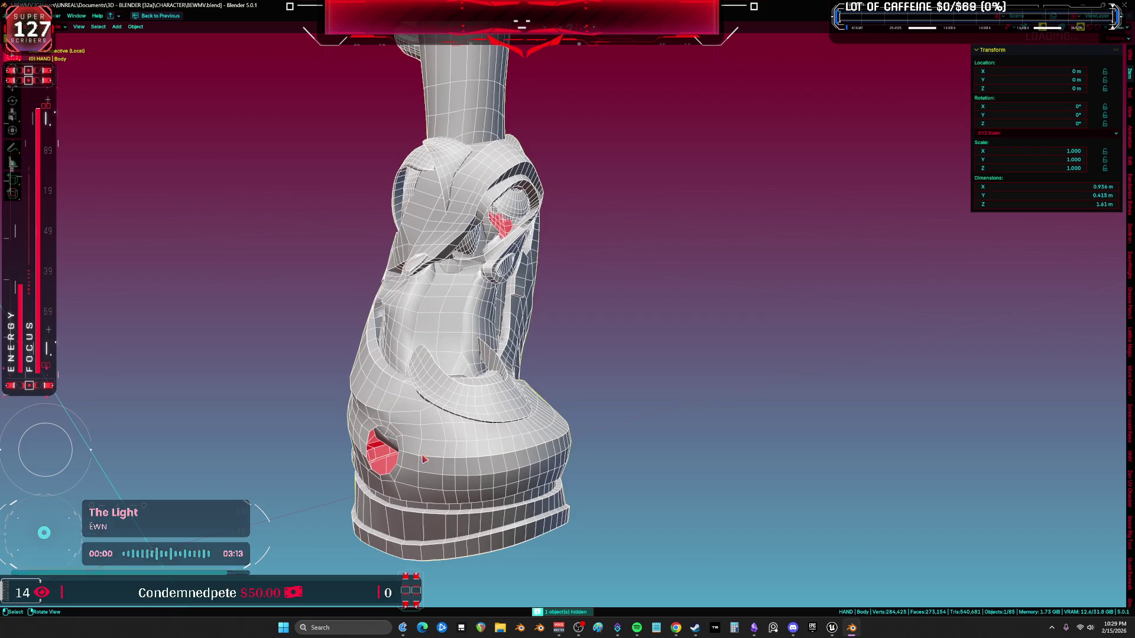
key("Tab")
Step: Separate the crescent piece into Body.008 and hide it
middle_click_drag(381, 456, 506, 418)
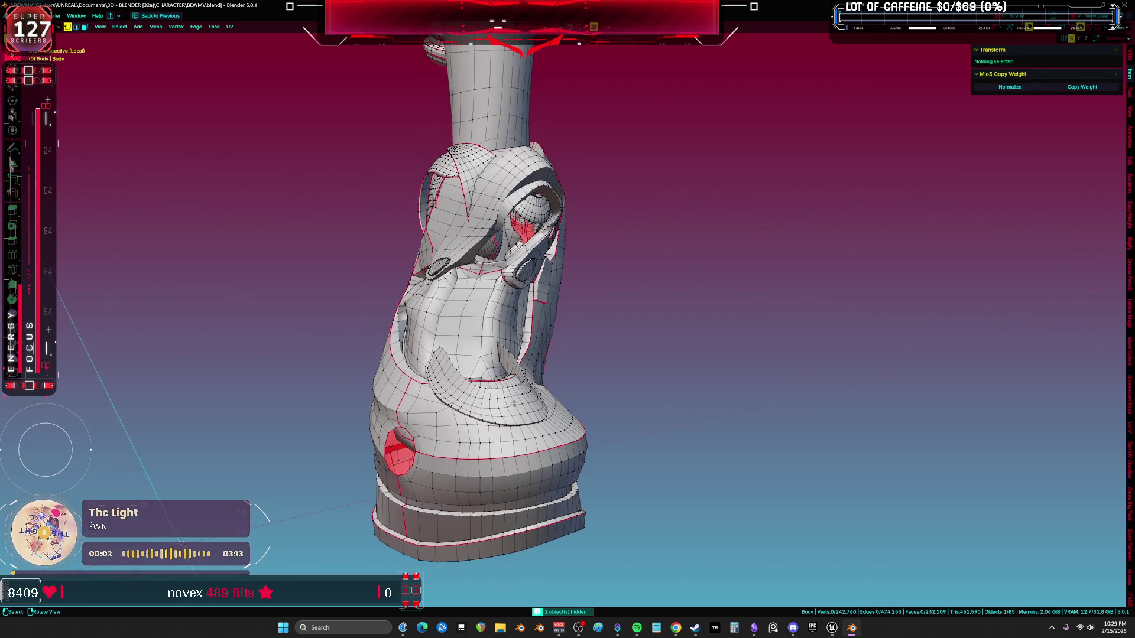
key("l")
key("p")
key("Return")
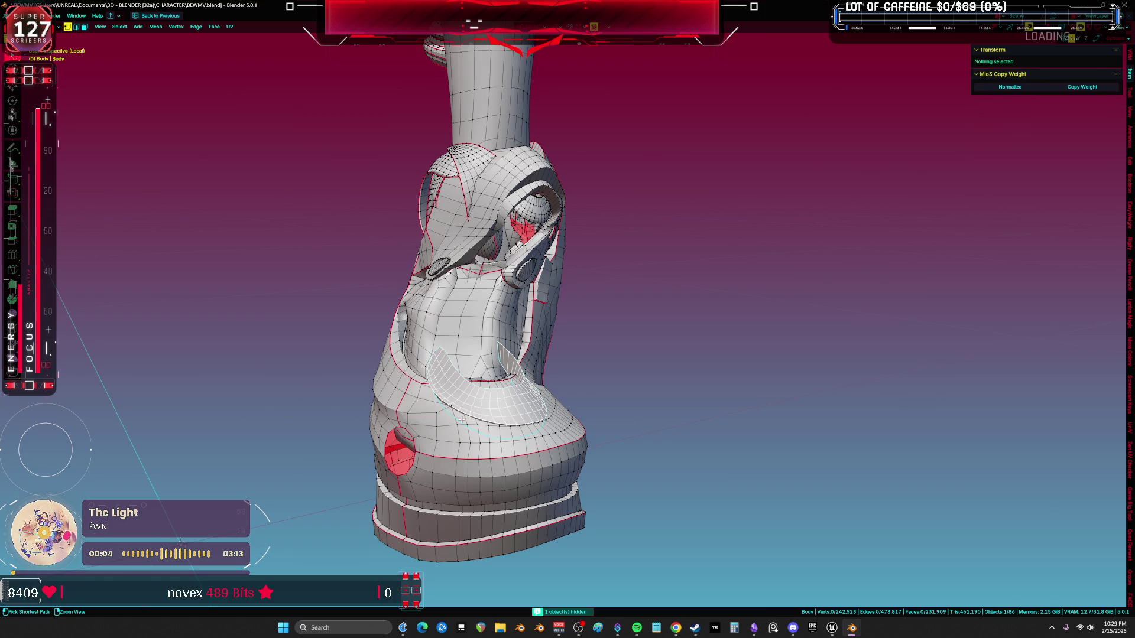
key("Tab")
left_click(517, 405)
key("g")
key("z")
key("z")
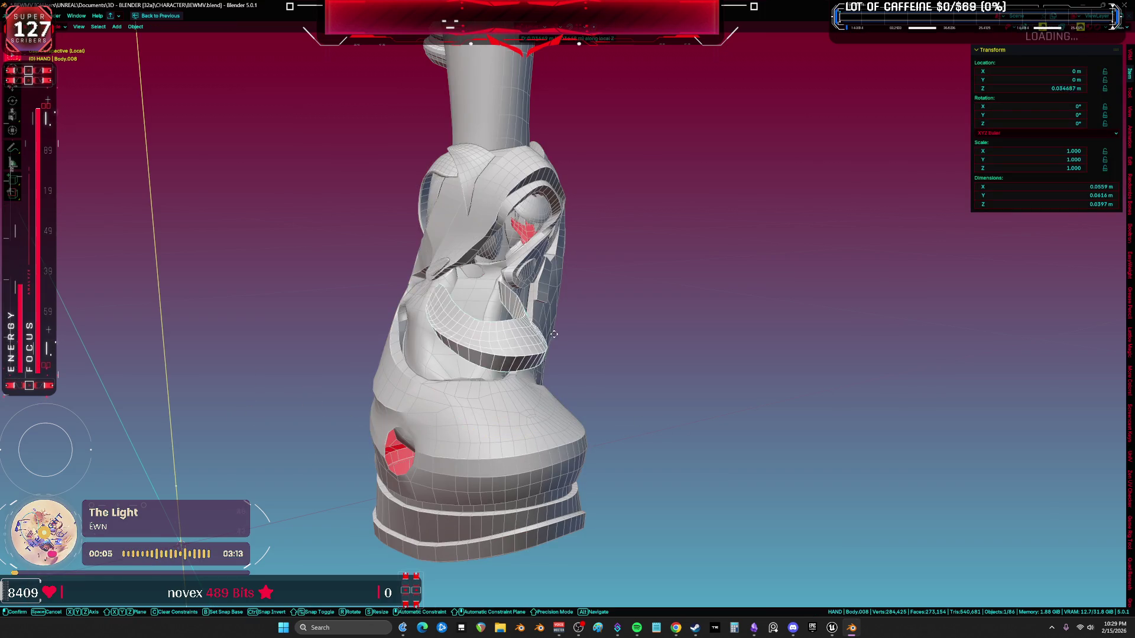
key("Escape")
key("h")
middle_click_drag(520, 436, 443, 463)
Step: Select the shoe part of the body mesh in Edit Mode, checking it in wireframe
left_click(440, 460)
key("Tab")
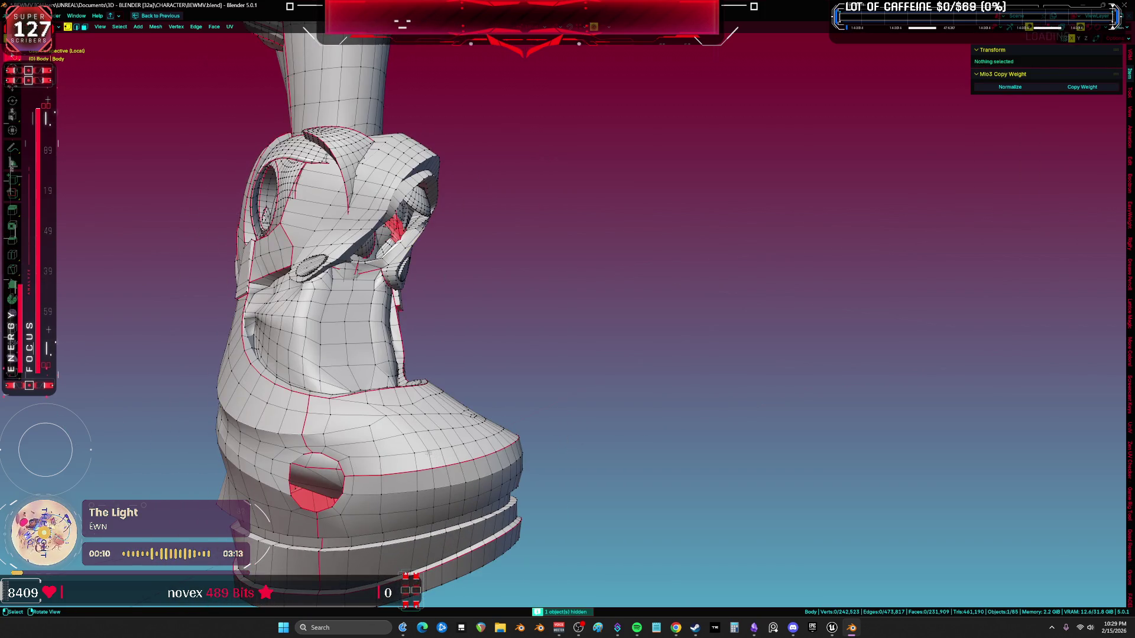
key("l")
key("z")
left_click(437, 461)
mouse_move(438, 461)
middle_mouse_down()
mouse_move(326, 428)
mouse_move(527, 428)
middle_mouse_up()
key("shift+z")
scroll(528, 428, "up", 3)
mouse_move(571, 443)
middle_mouse_down()
mouse_move(572, 371)
mouse_move(451, 372)
mouse_move(570, 400)
mouse_move(507, 316)
mouse_move(554, 337)
middle_mouse_up()
Step: Inspect the selected shoe in wireframe shading, then return to solid shading
scroll(555, 337, "up", 2)
key("z")
left_click(401, 342)
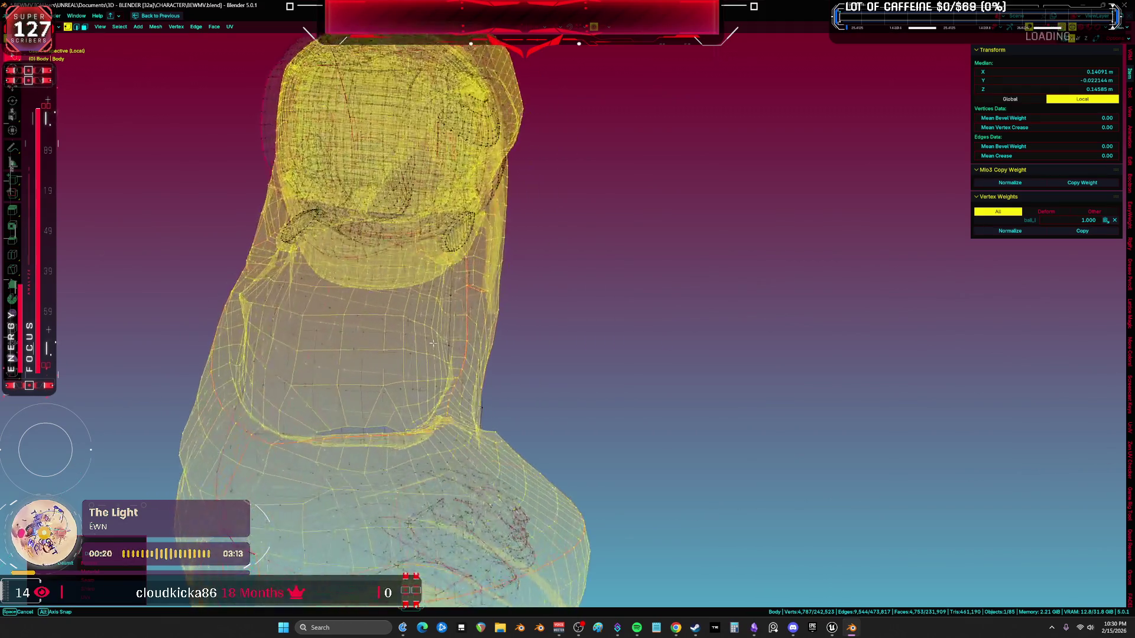
mouse_move(401, 342)
middle_mouse_down()
mouse_move(618, 369)
mouse_move(614, 384)
middle_mouse_up()
key("shift+z")
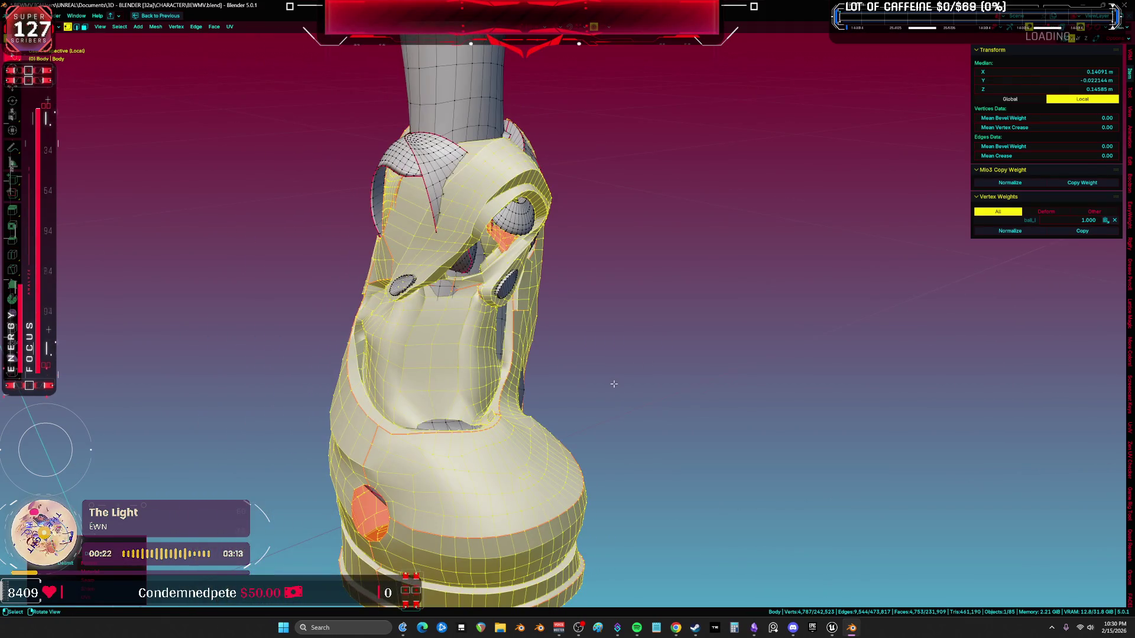
scroll(583, 370, "up", 2)
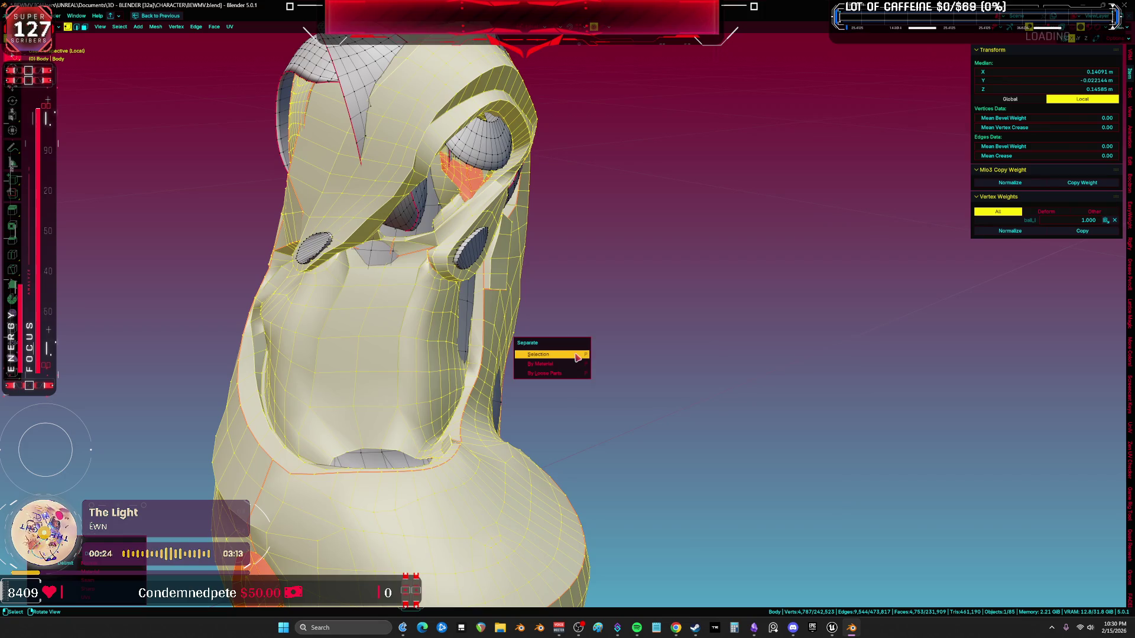
Step: Separate the shoe into Body.009 and start moving it along X beside the foot
left_click(577, 357)
key("Tab")
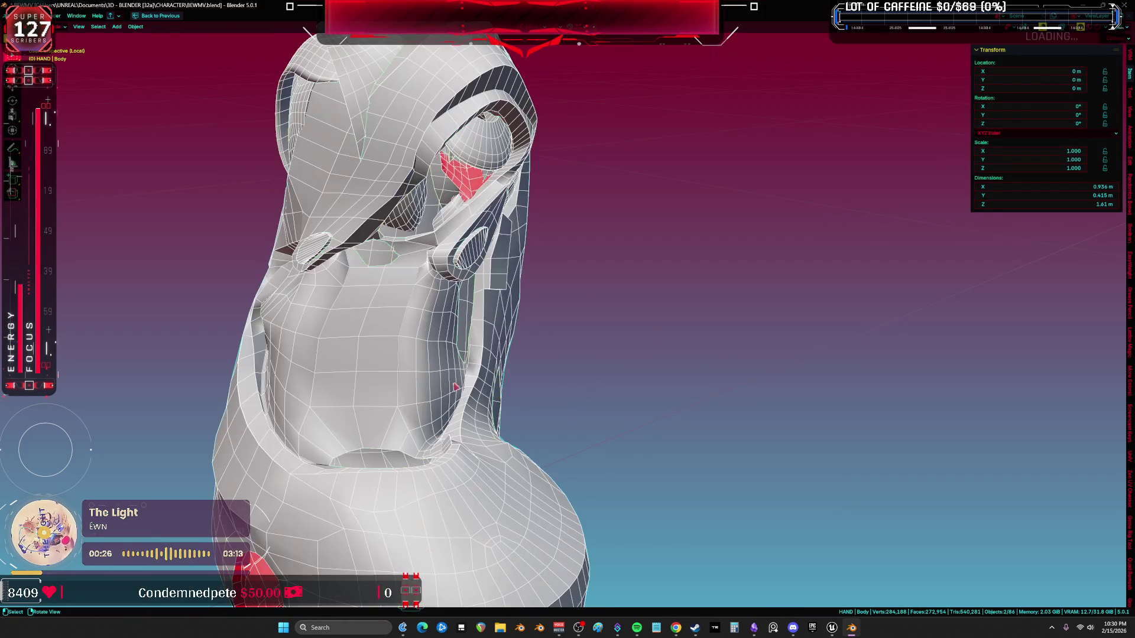
left_click(456, 387)
key("g")
key("x")
key("x")
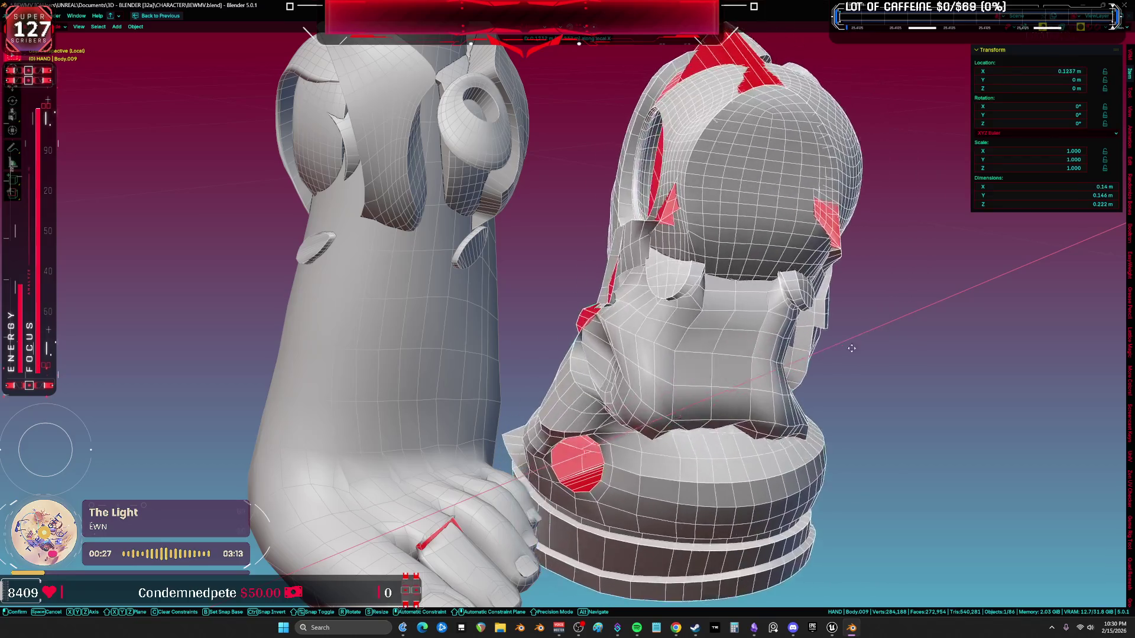
mouse_move(851, 348)
middle_mouse_down("alt")
mouse_move(679, 392)
mouse_move(582, 331)
mouse_move(658, 366)
mouse_move(591, 343)
mouse_move(447, 466)
mouse_move(411, 405)
middle_mouse_up("alt")
Step: Place the boot beside the foot, then enter Weight Paint on the body mesh with the rig
left_click(615, 348)
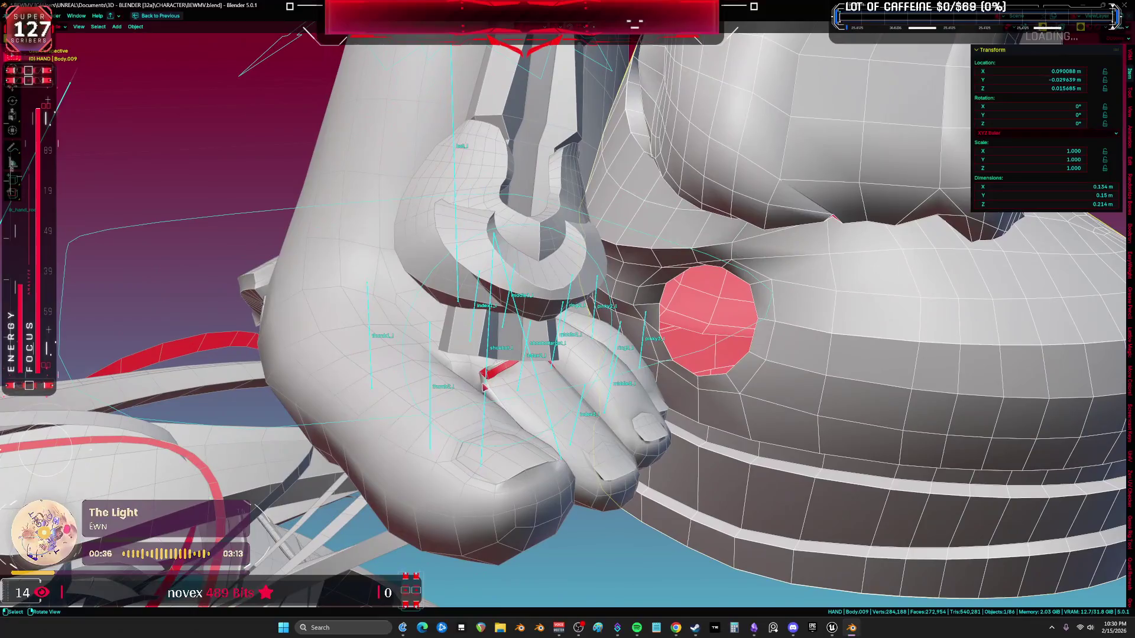
left_click(429, 413)
left_click(470, 489, "shift")
key("ctrl+Tab")
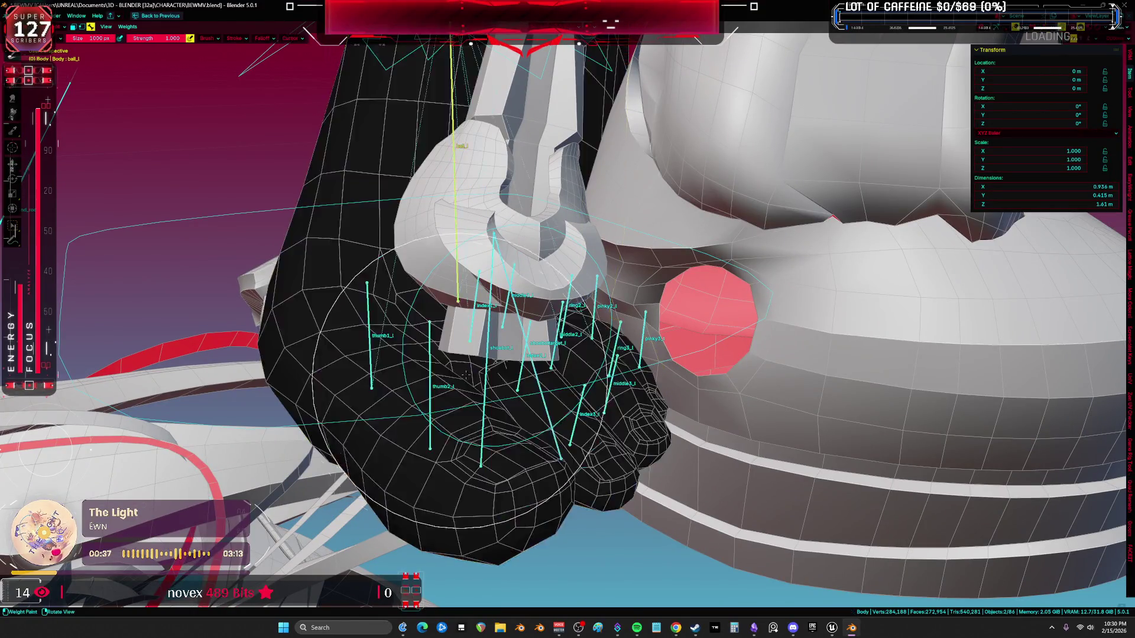
scroll(481, 369, "up", 2)
Step: Inspect the index1_l, shoebottarget_l and shoebot_l weights on the foot, then return to Object Mode
left_click(469, 286, "ctrl")
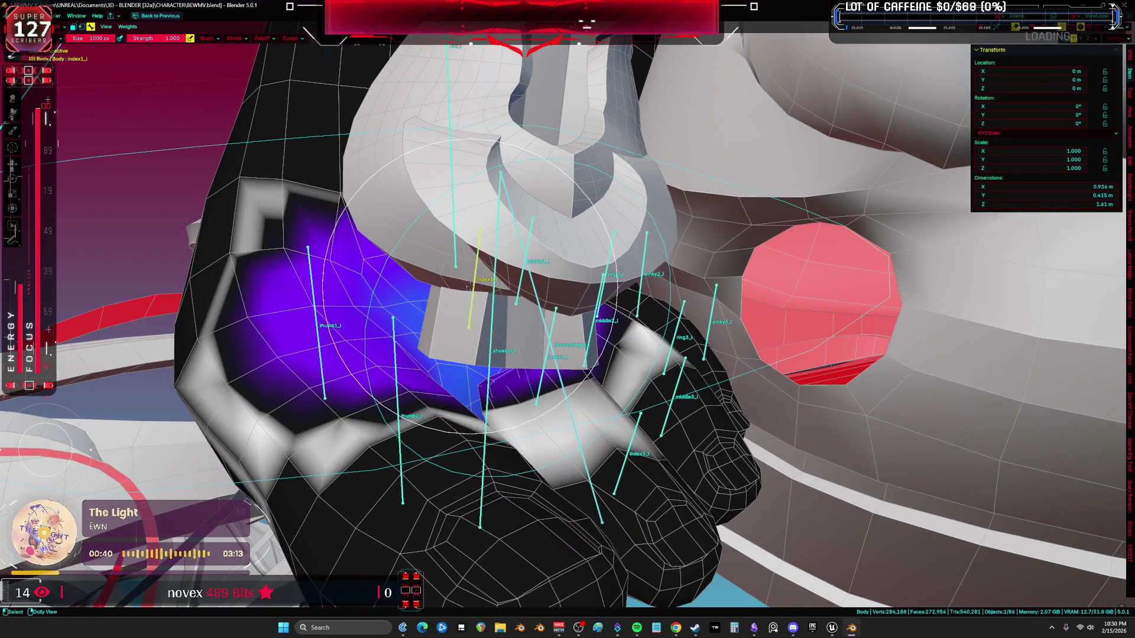
scroll(467, 278, "down", 2)
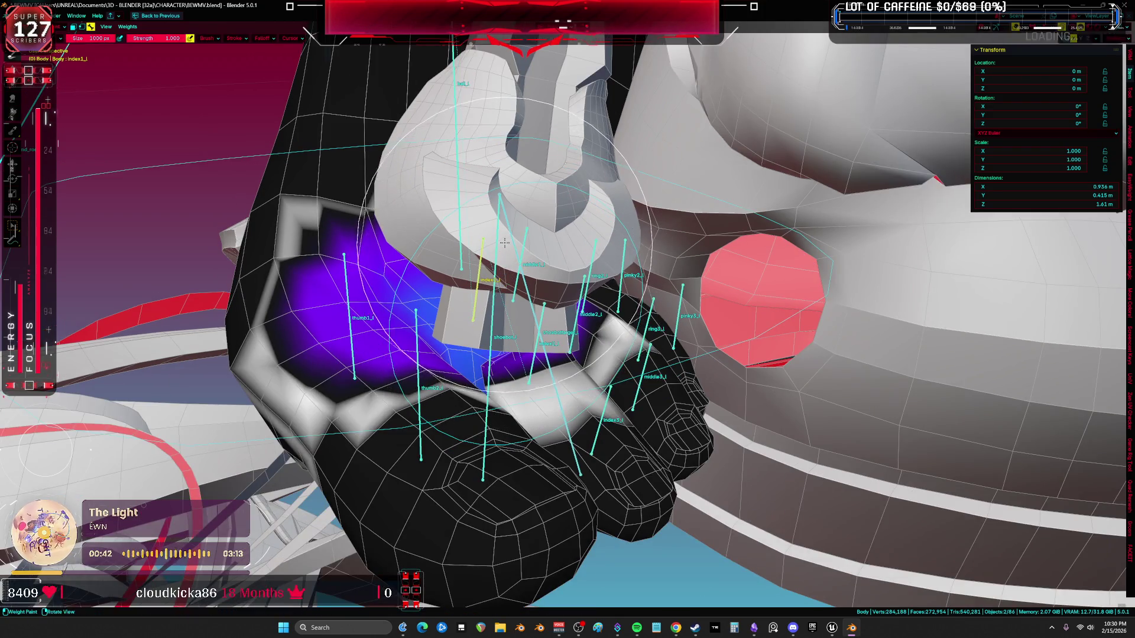
mouse_move(466, 278)
middle_mouse_down()
mouse_move(513, 316)
mouse_move(504, 329)
middle_mouse_up()
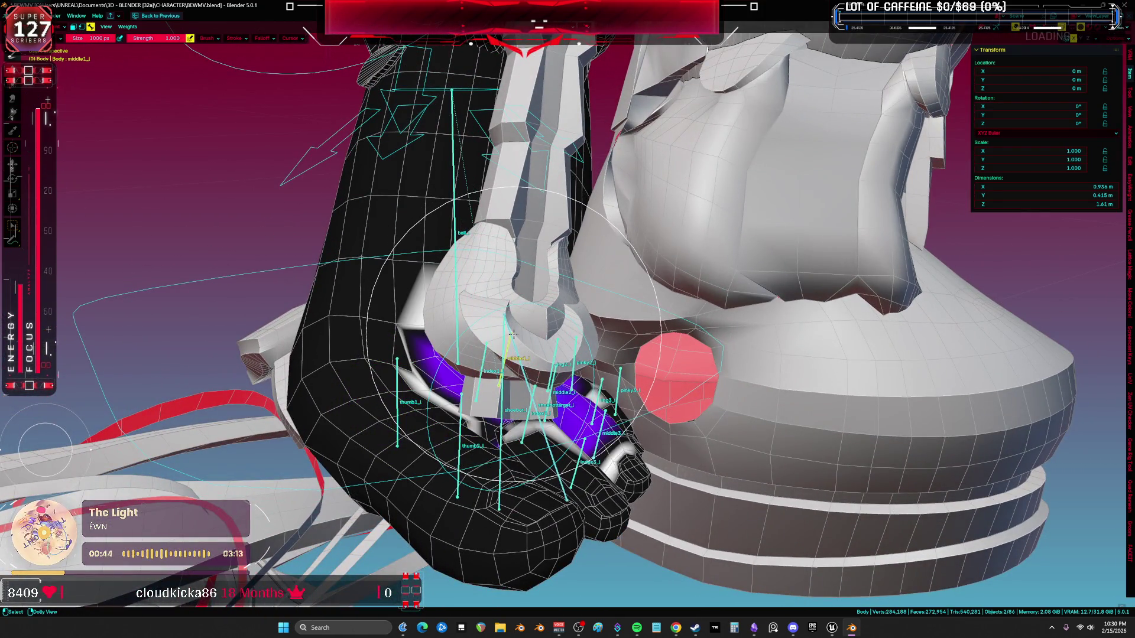
scroll(520, 358, "up", 4)
left_click(526, 361, "ctrl")
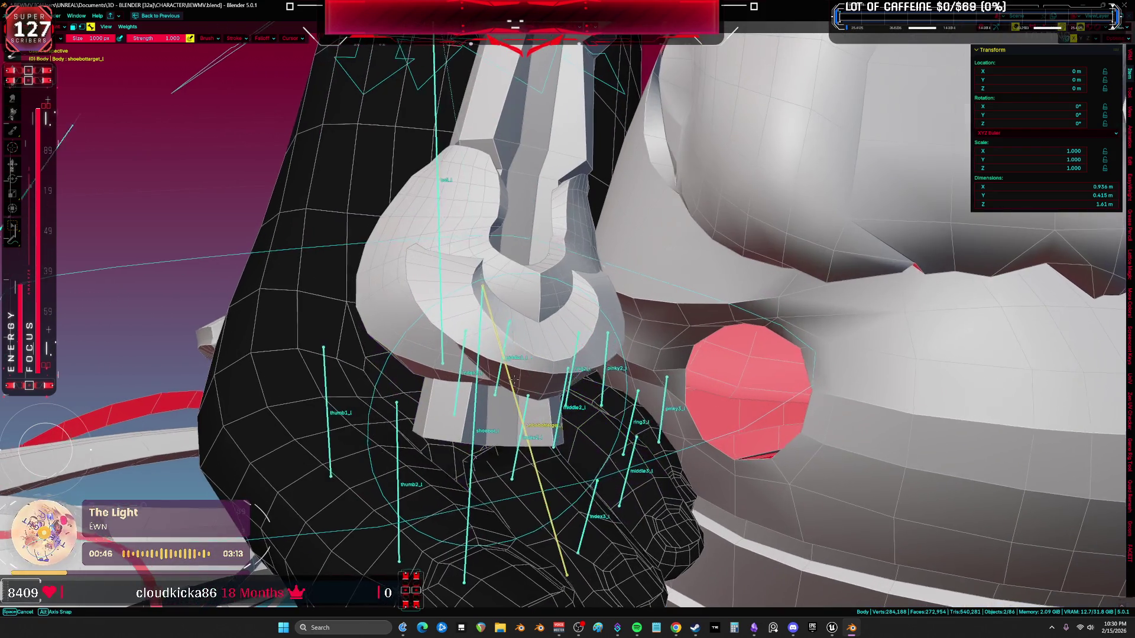
middle_click_drag(526, 360, 494, 372)
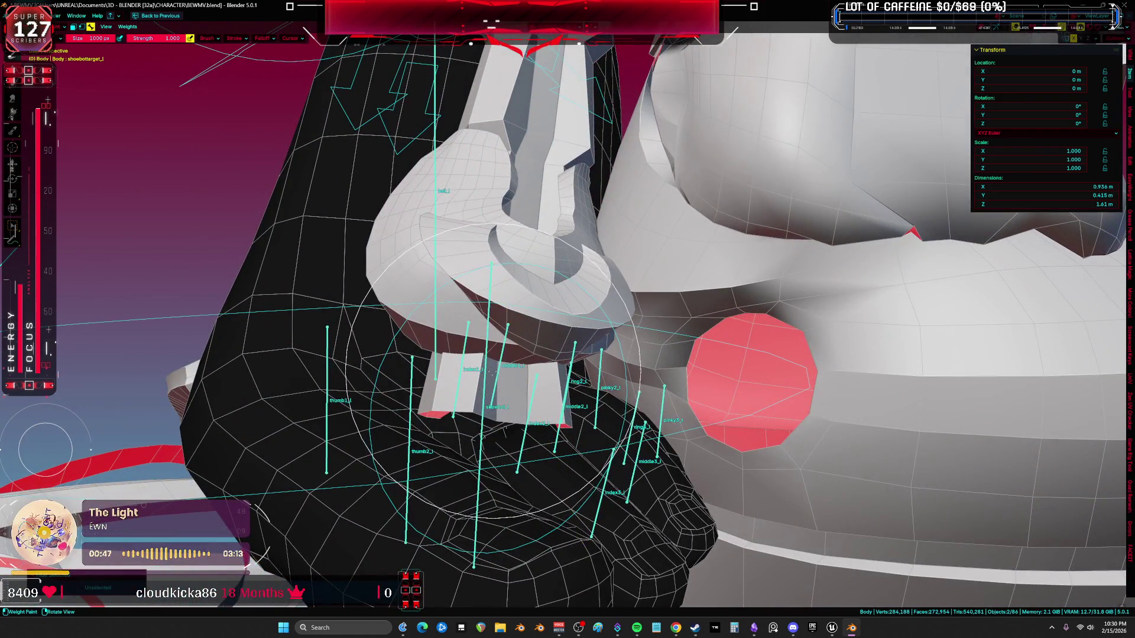
left_click(481, 370, "ctrl")
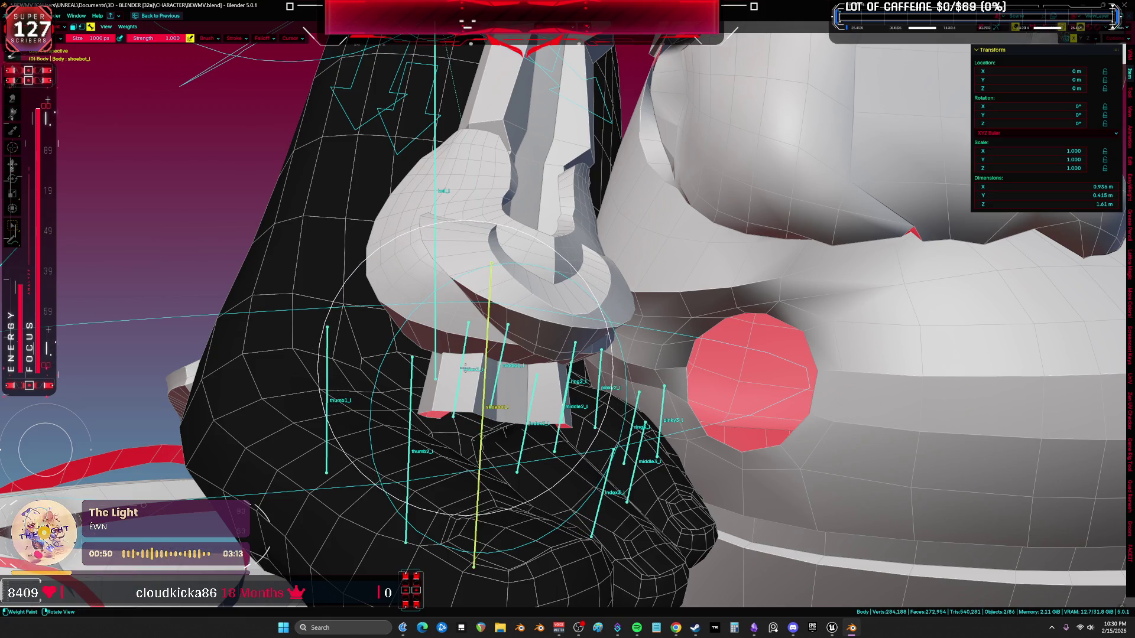
left_click(465, 366, "ctrl")
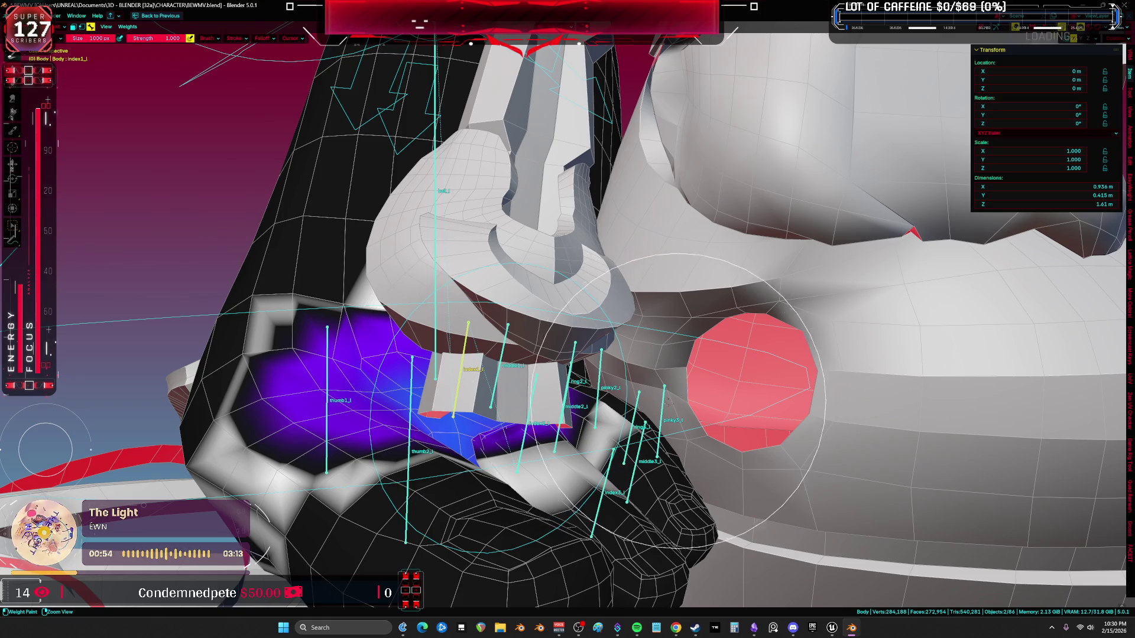
key("ctrl+Tab")
Step: Isolate the armature and bare foot mesh Body.010 in Local view, framed on the toes
left_click(544, 461)
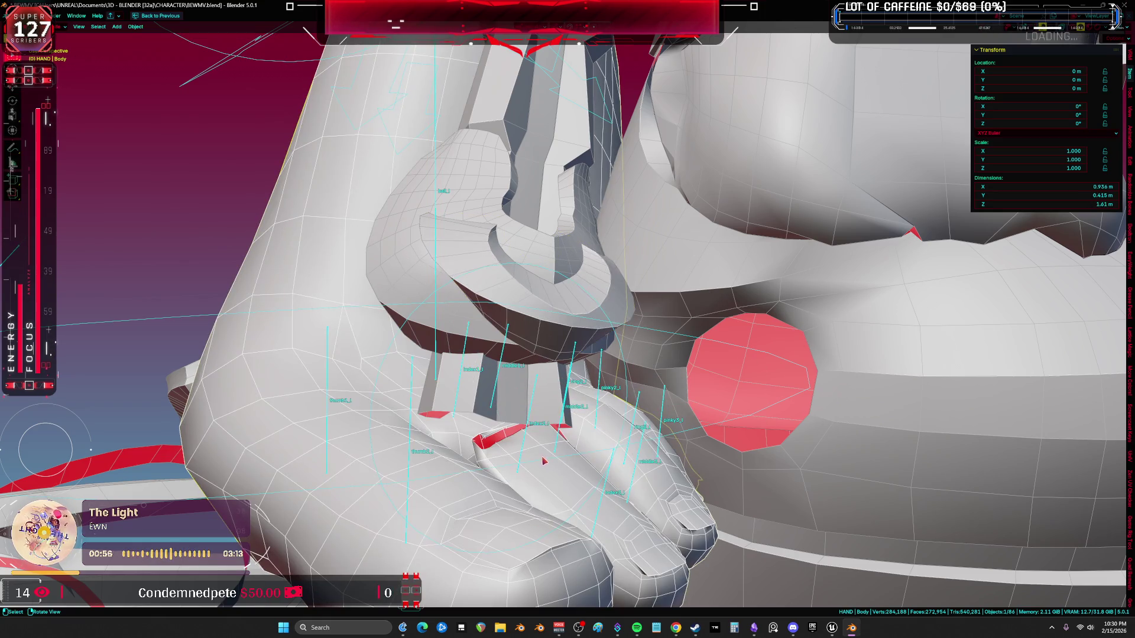
key("Tab")
key("Tab")
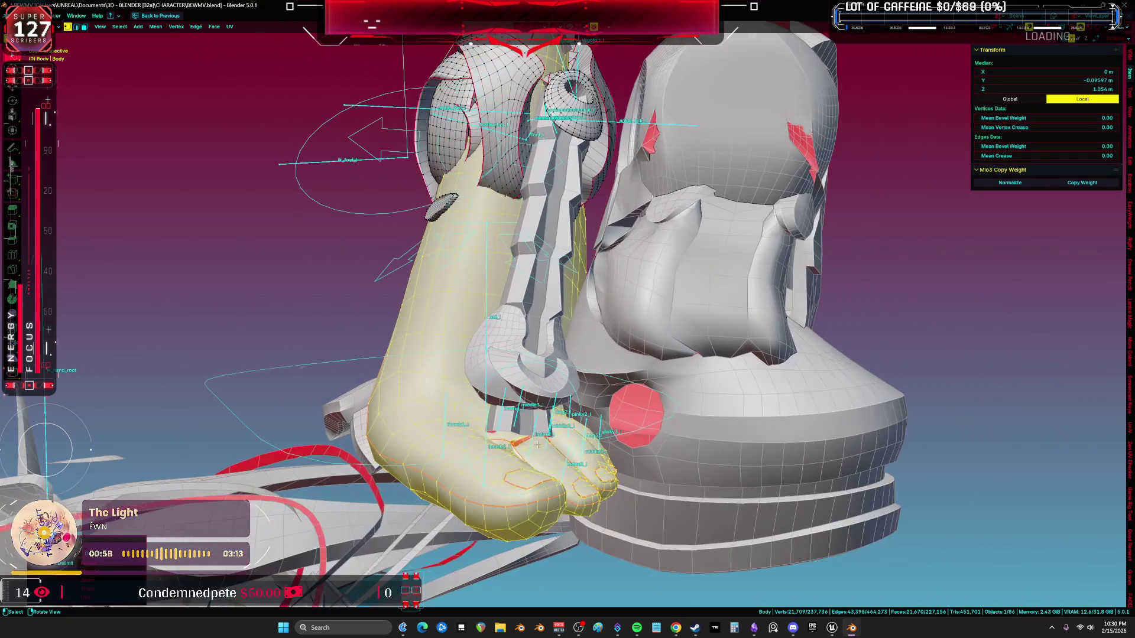
left_click(537, 444)
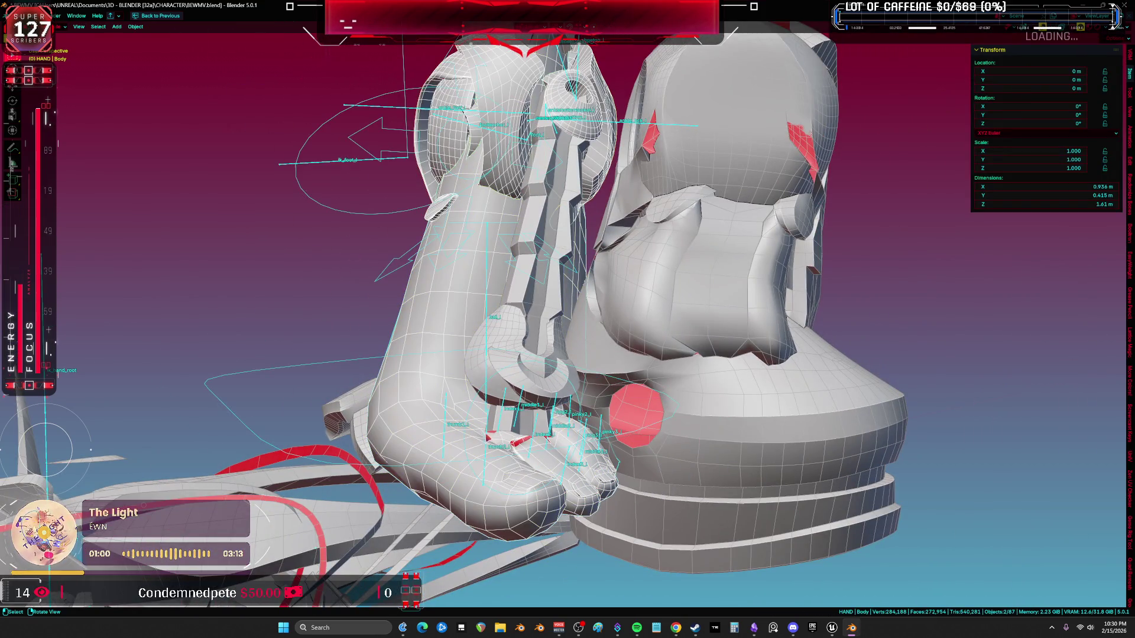
left_click(537, 440)
left_click(424, 415, "shift")
key("KP_Divide")
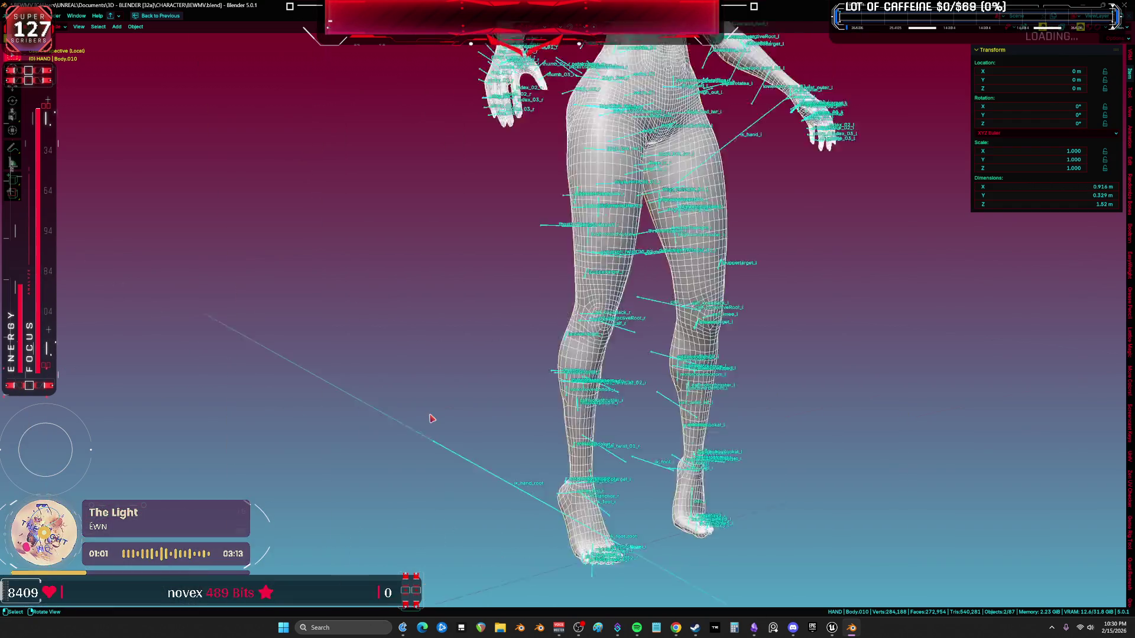
mouse_move(424, 415)
middle_mouse_down()
mouse_move(621, 339)
mouse_move(585, 349)
middle_mouse_up()
scroll(561, 354, "up", 6)
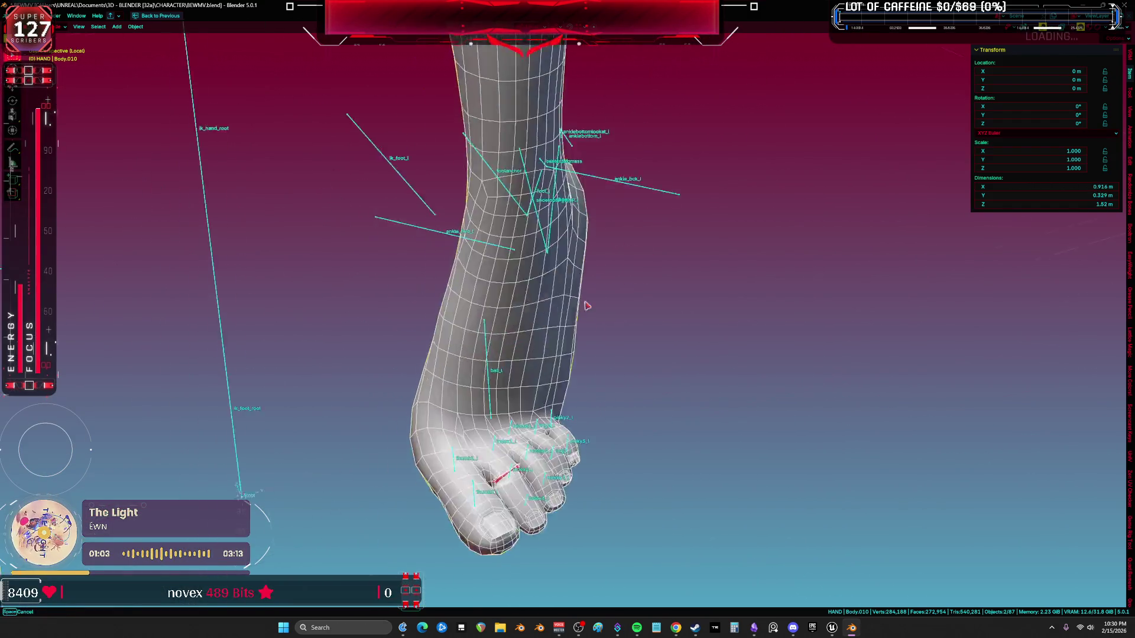
key("Tab")
scroll(540, 359, "down", 5)
middle_click_drag(519, 324, 526, 312)
scroll(526, 312, "up", 3)
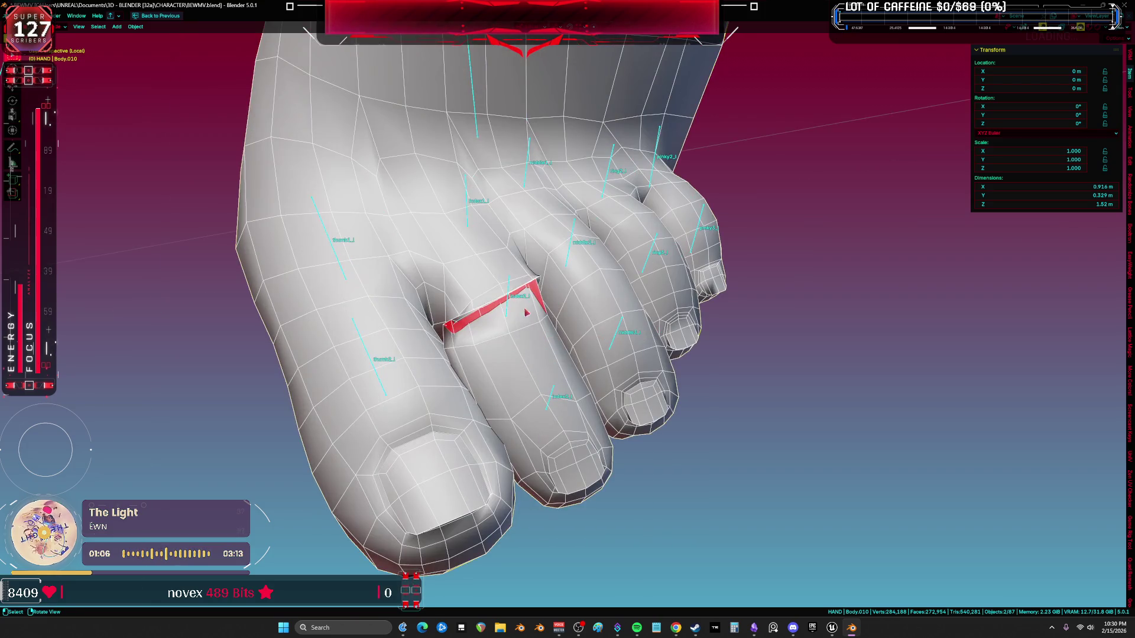
Step: Weight paint the bare foot with an 816 px brush, reviewing the index2_l and index3_l toe weights
key("ctrl+Tab")
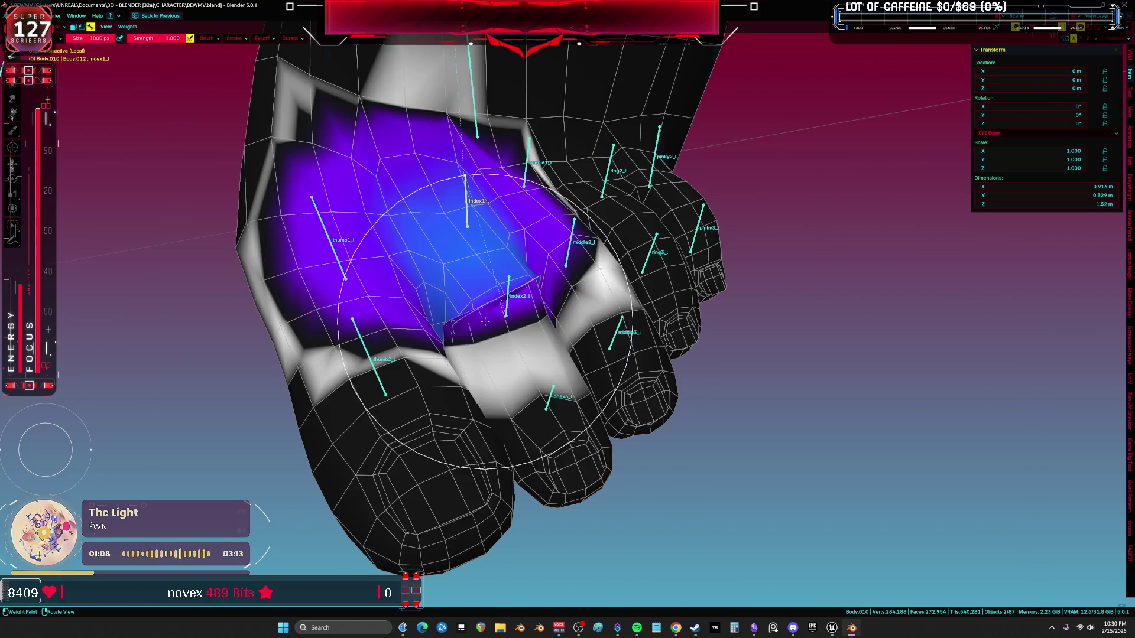
left_click(507, 296, "ctrl")
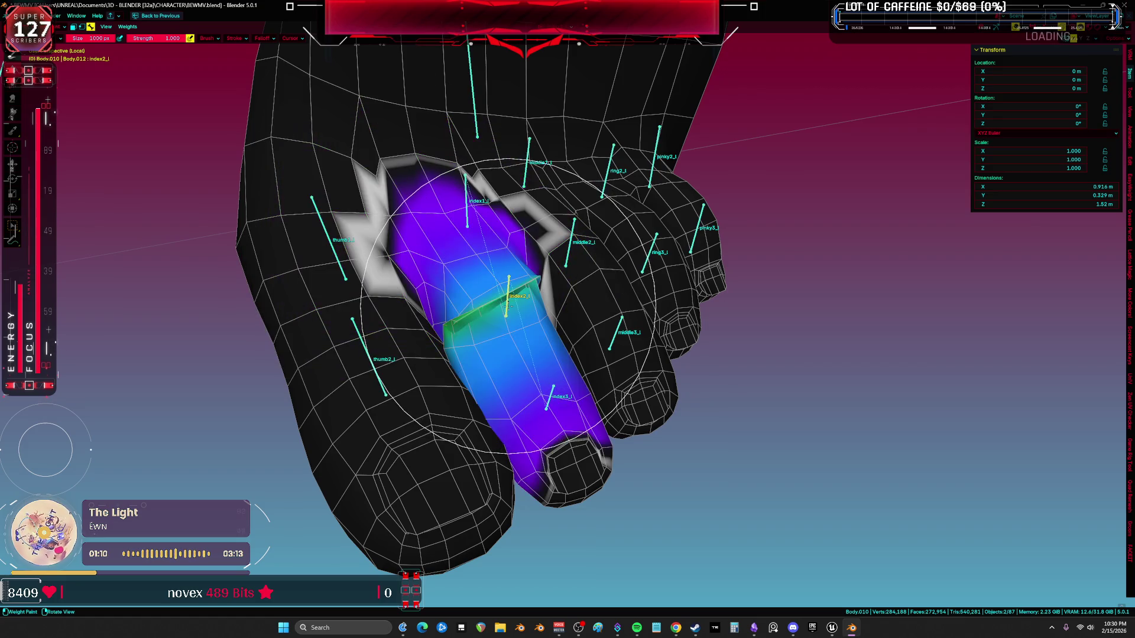
key("f")
left_click(484, 307)
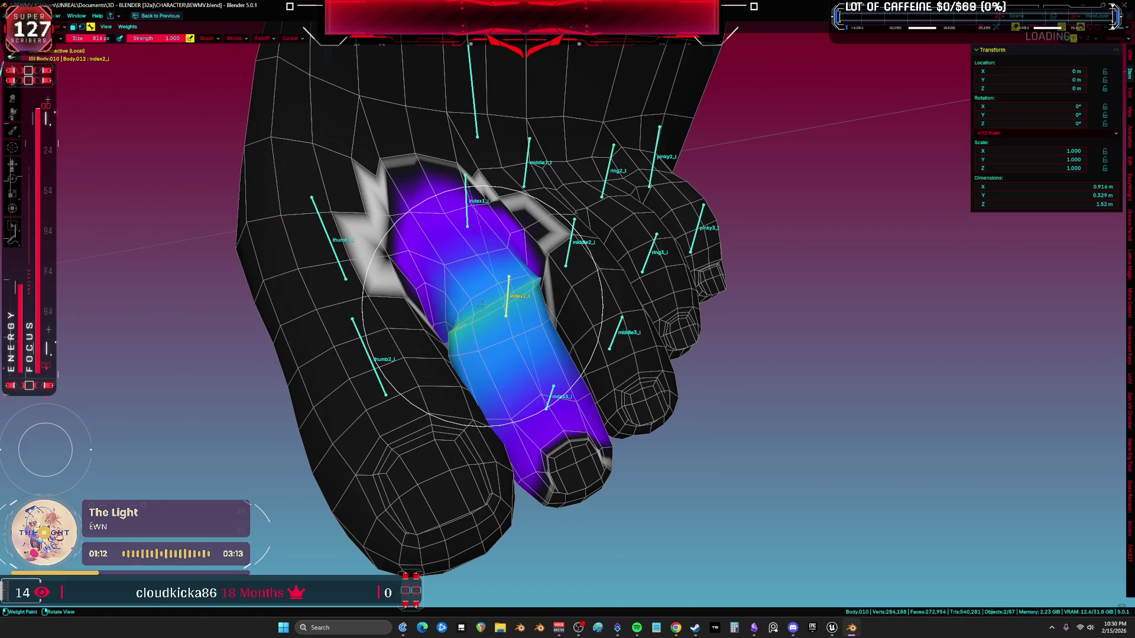
mouse_move(539, 401)
middle_mouse_down()
mouse_move(550, 384)
mouse_move(511, 337)
middle_mouse_up()
left_click(550, 395, "ctrl")
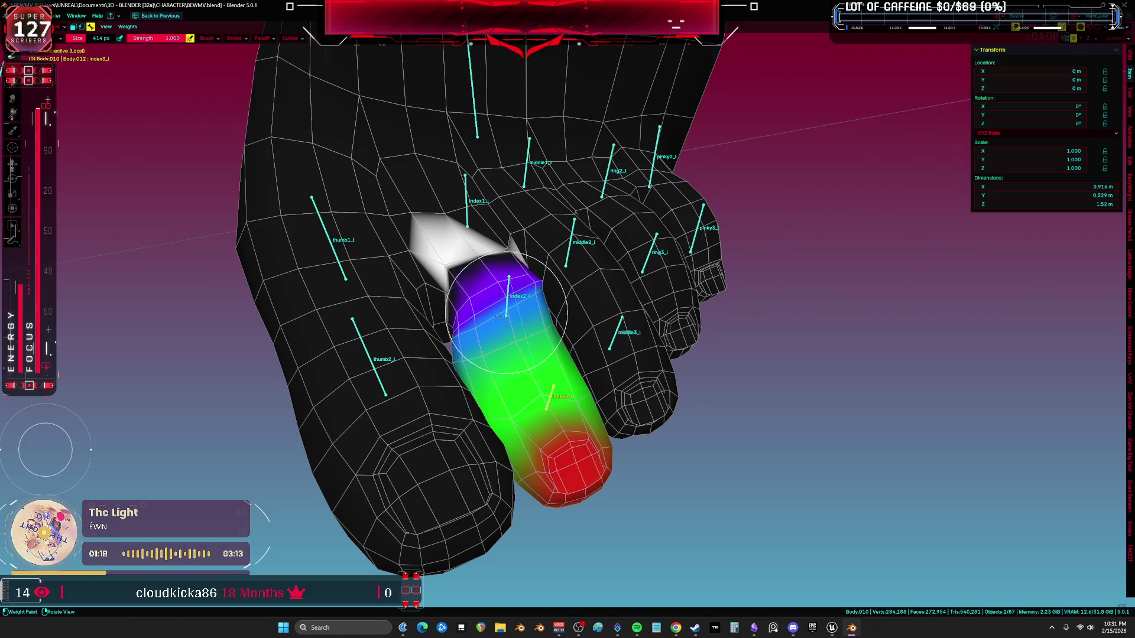
left_click(506, 299, "ctrl")
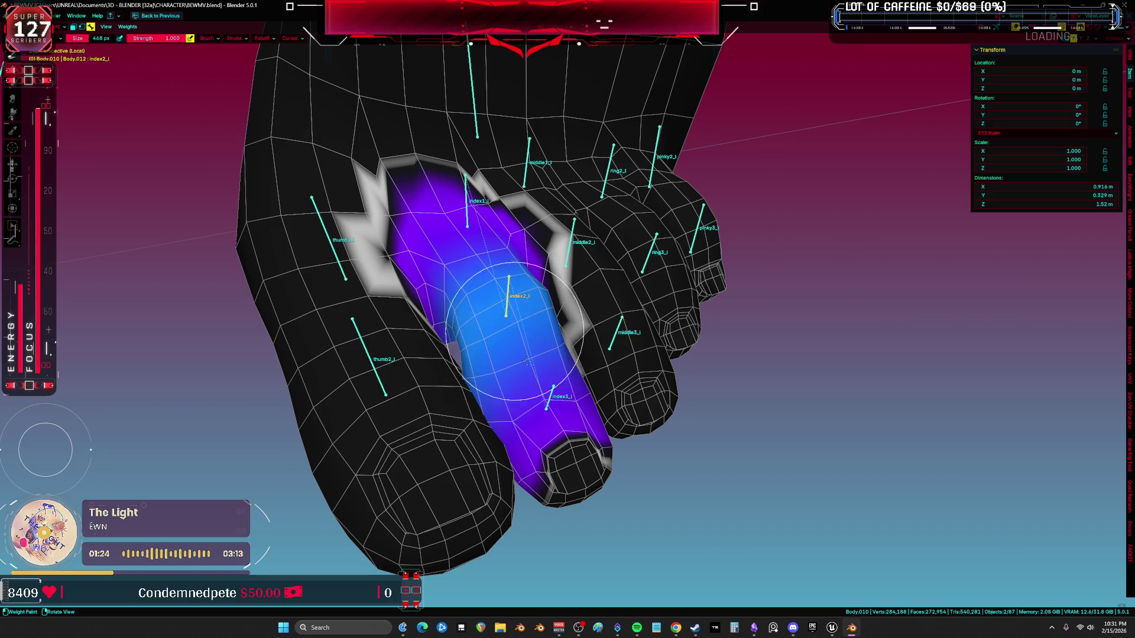
Step: Hide overlays to preview the plain mesh of both feet
key("shift+alt+z")
scroll(577, 324, "down", 8)
mouse_move(577, 325)
middle_mouse_down()
mouse_move(499, 435)
mouse_move(541, 398)
mouse_move(507, 408)
middle_mouse_up()
Step: Restore overlays, select boot mesh Body.009, clear its location, and add the armature to the selection
key("shift+alt+z")
scroll(417, 375, "up", 10)
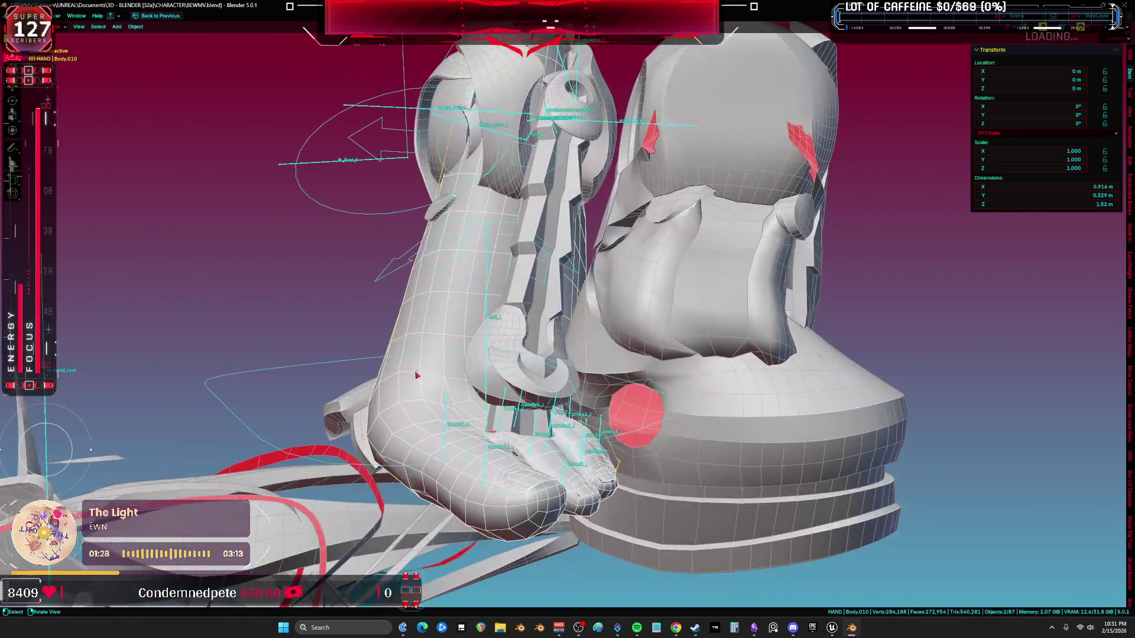
middle_click_drag(417, 375, 447, 407, "shift")
left_click(626, 385)
key("alt+g")
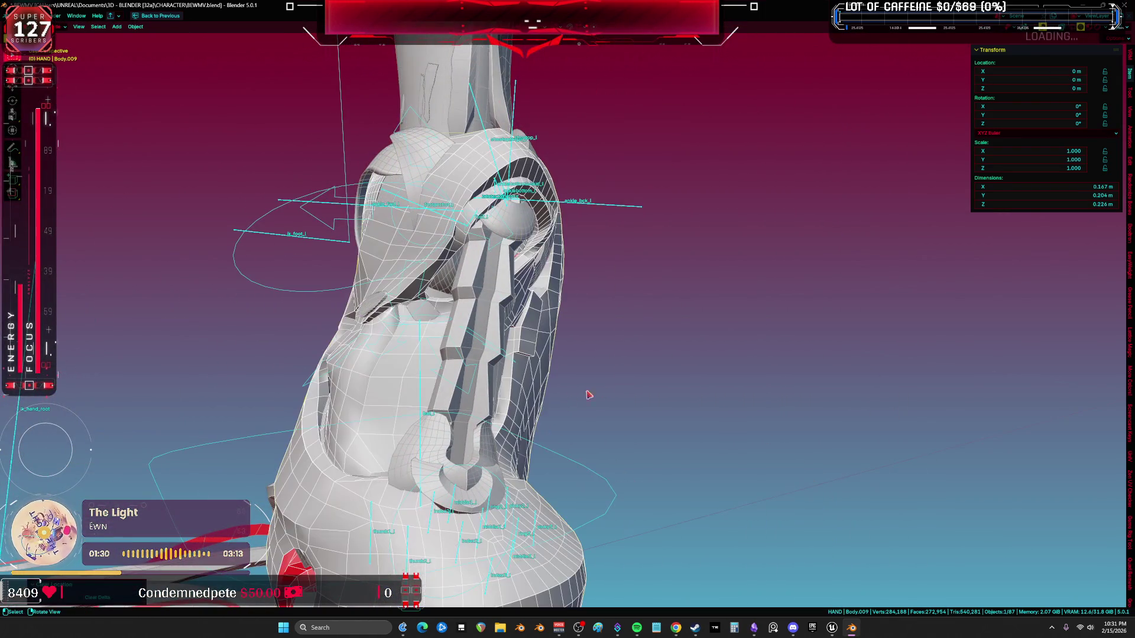
mouse_move(516, 382)
middle_mouse_down()
mouse_move(518, 441)
mouse_move(505, 397)
middle_mouse_up()
left_click(538, 488, "shift")
key("ctrl+Tab")
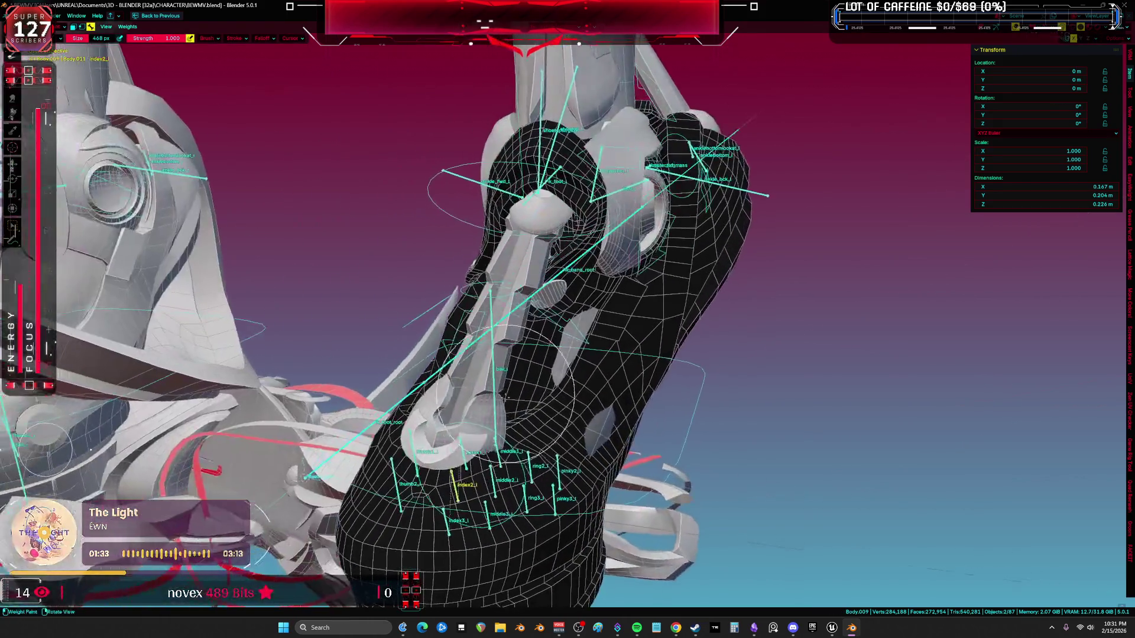
key("ctrl+z")
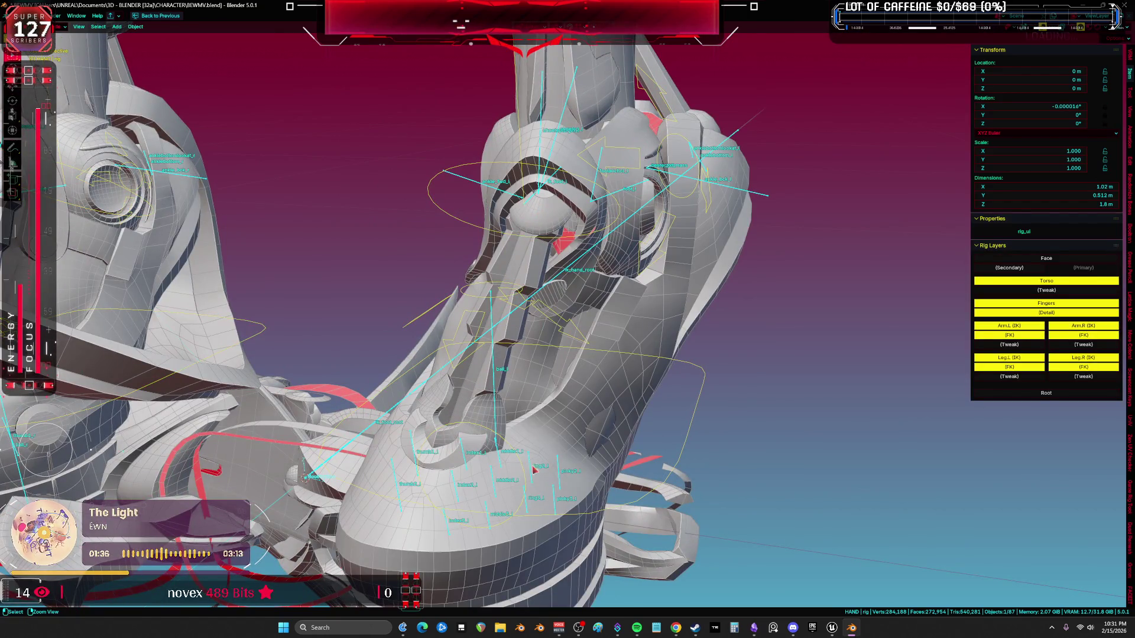
Step: In the rig's Pose mode, deselect the finger bones using wireframe view, then return to solid shading
mouse_move(534, 470)
middle_mouse_down()
mouse_move(536, 491)
mouse_move(619, 518)
middle_mouse_up()
key("ctrl+Tab")
key("shift+z")
left_click_drag(619, 518, 401, 448)
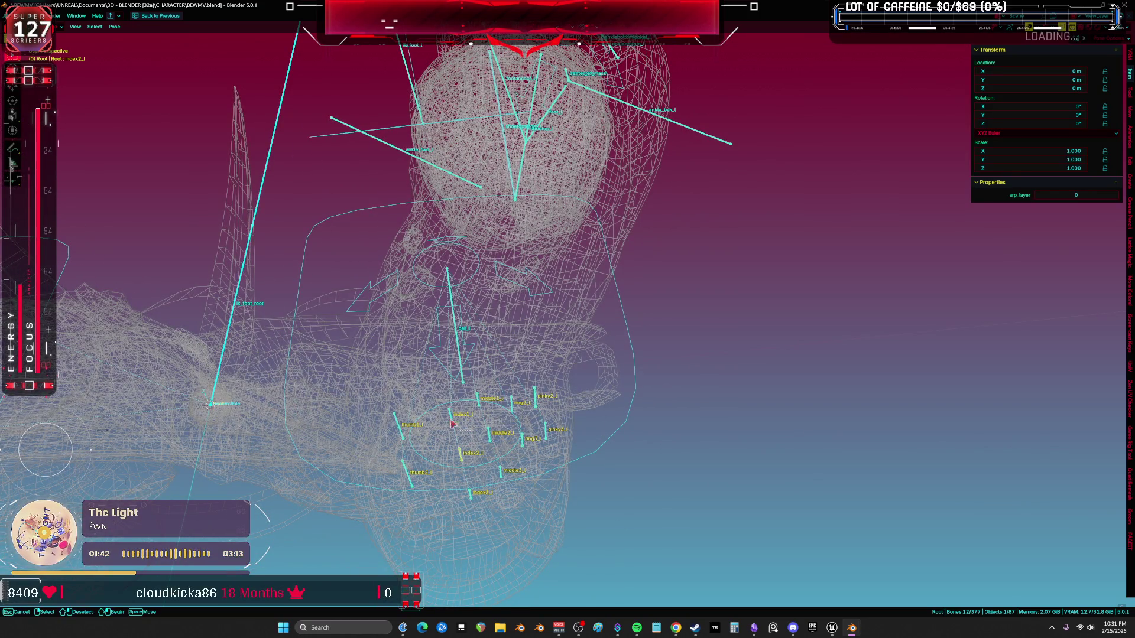
left_click(356, 381)
mouse_move(356, 381)
middle_mouse_down()
mouse_move(432, 321)
mouse_move(430, 378)
middle_mouse_up()
key("shift+z")
key("ctrl+Tab")
Step: Add the boot mesh to the selection and enter Weight Paint mode on it
left_click(360, 403, "shift")
key("ctrl+Tab")
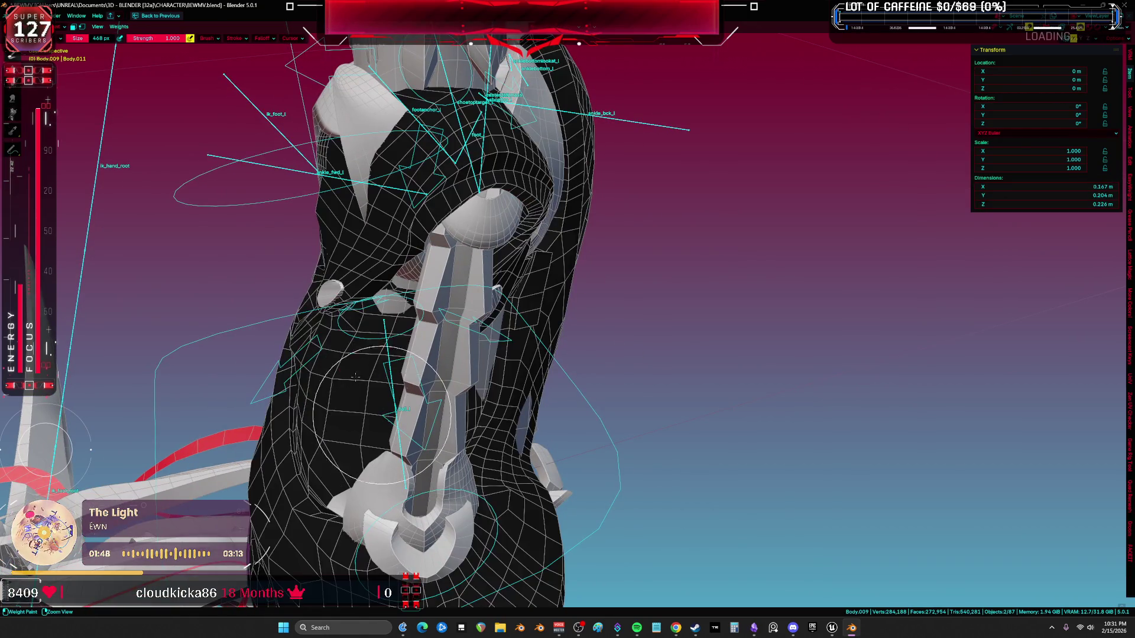
middle_click_drag(400, 321, 389, 347)
key("ctrl+Tab")
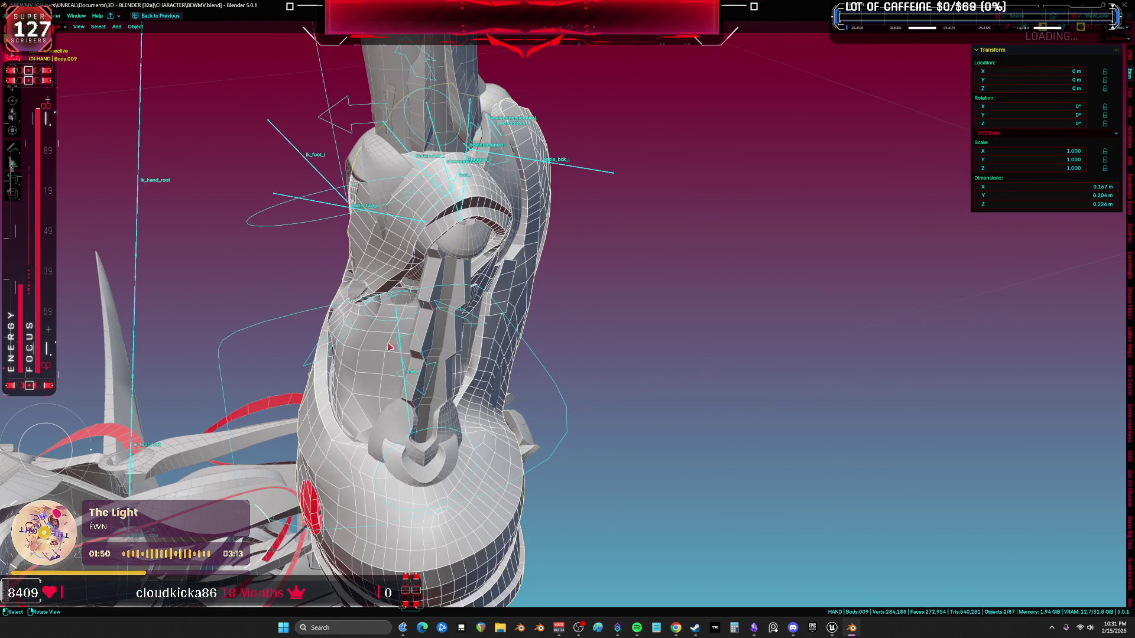
key("ctrl+Tab")
left_click(343, 398)
mouse_move(342, 397)
middle_mouse_down()
mouse_move(366, 414)
mouse_move(435, 293)
mouse_move(342, 343)
middle_mouse_up()
Step: Review the boot's foot_l, ik_foot_l, footanchor_l, ankle_bck_l and shoetoptarget_l weights
left_click(414, 293, "ctrl")
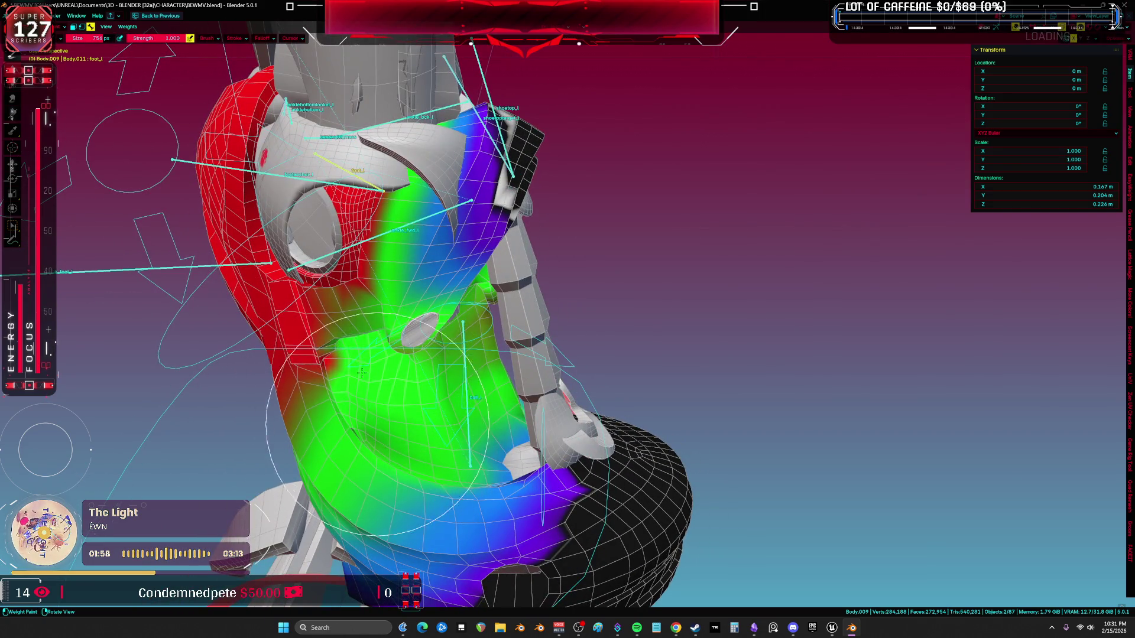
middle_click_drag(465, 407, 479, 371)
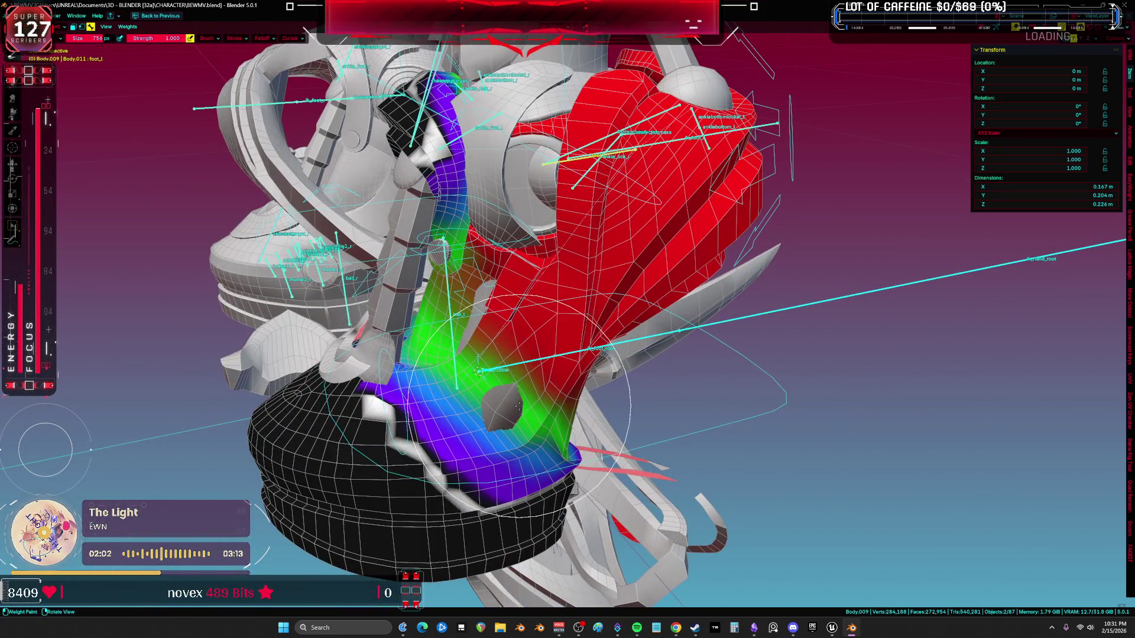
middle_click_drag(566, 360, 546, 319)
middle_click_drag(520, 249, 520, 228, "shift")
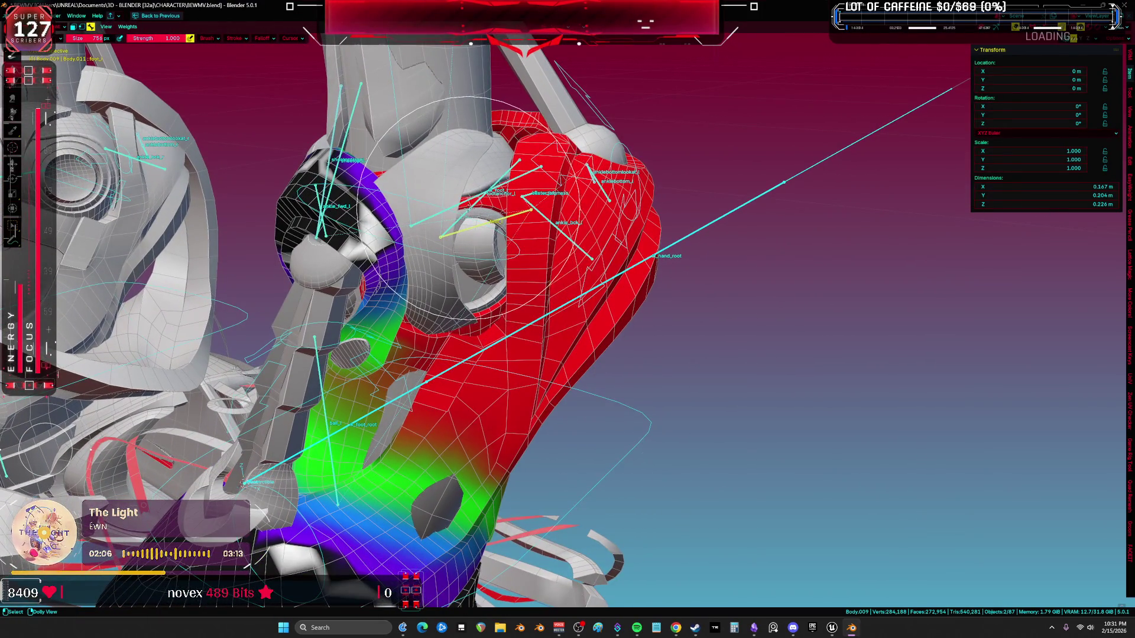
left_click(467, 200, "ctrl")
left_click(473, 205, "ctrl")
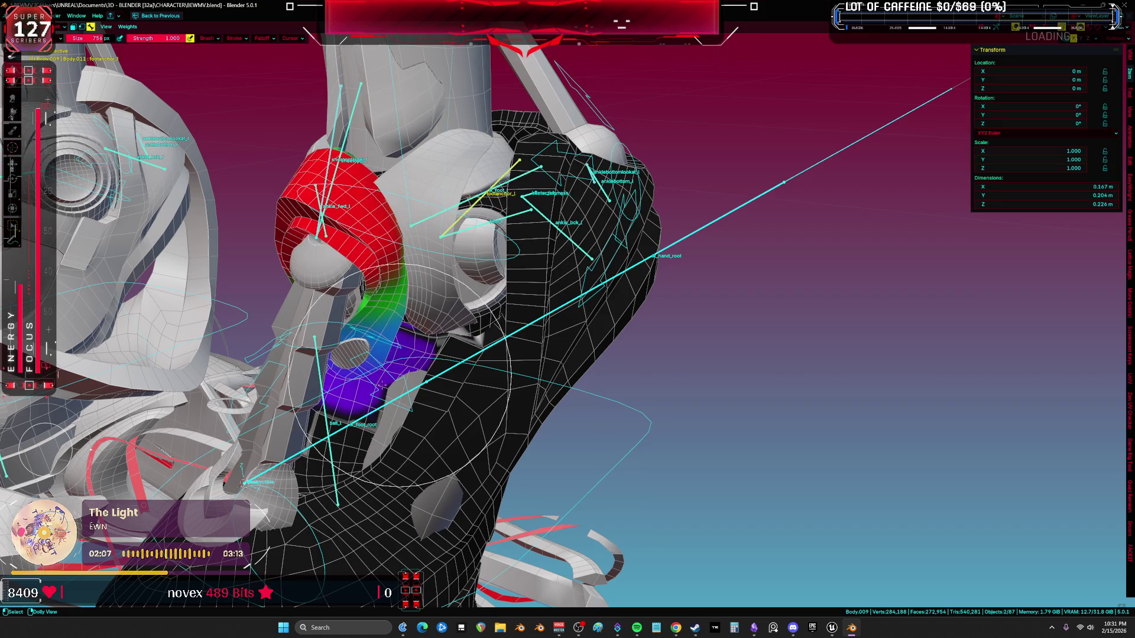
left_click(562, 229, "ctrl")
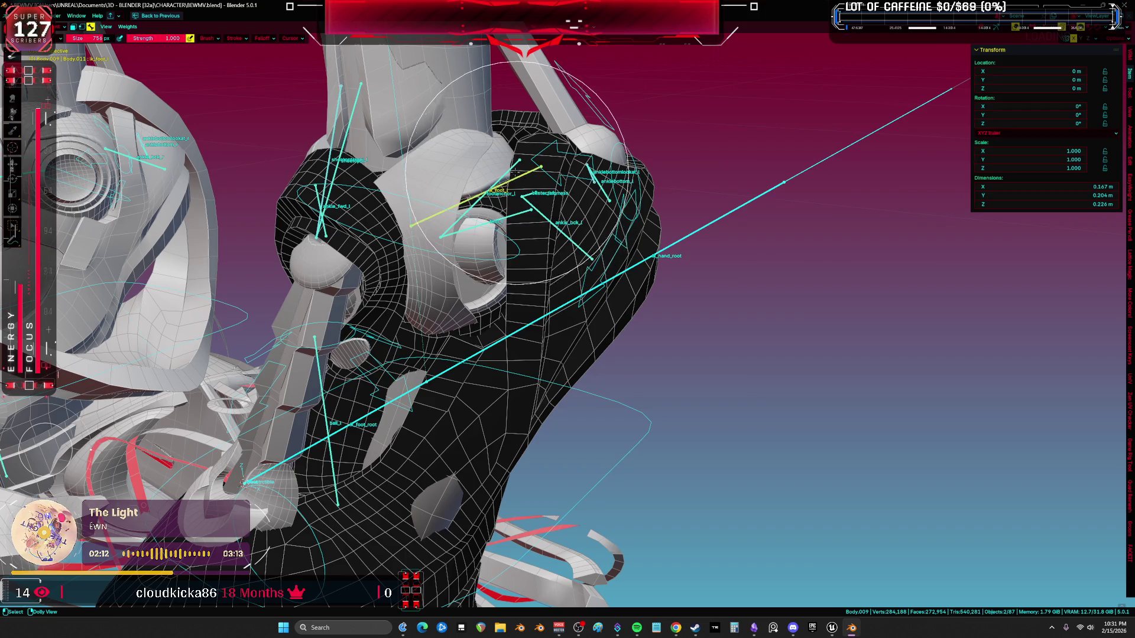
left_click(405, 218, "ctrl")
left_click(329, 240, "ctrl")
mouse_move(329, 239)
middle_mouse_down()
mouse_move(367, 216)
mouse_move(592, 212)
middle_mouse_up()
Step: Display the ball_l weights and inspect the boot from several angles, including from above
left_click(620, 338, "ctrl")
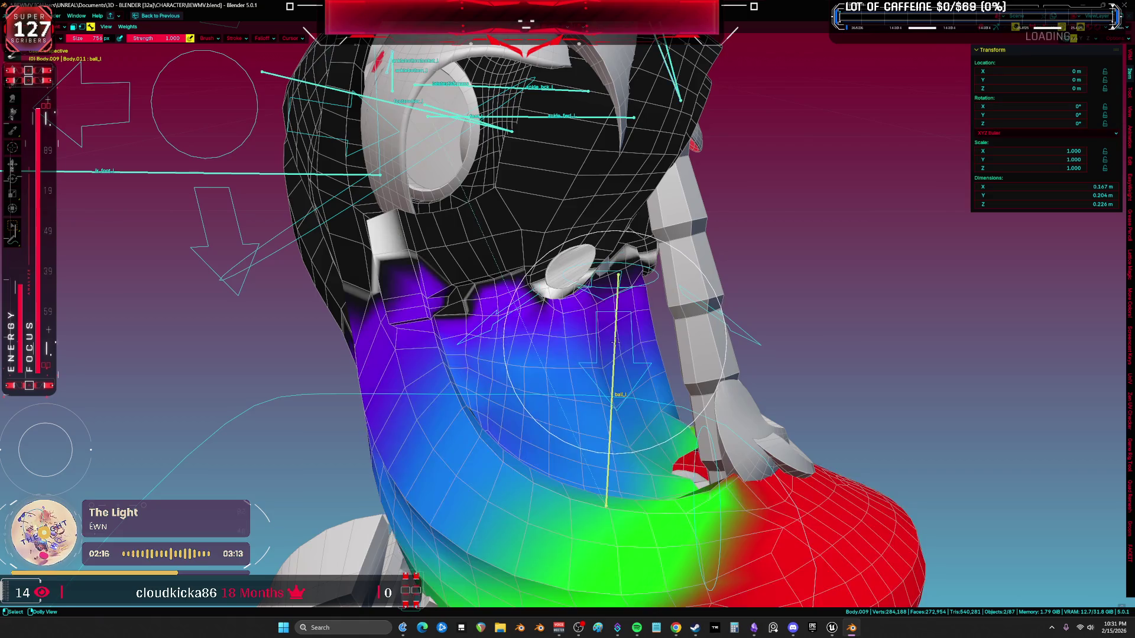
middle_click_drag(619, 338, 465, 288)
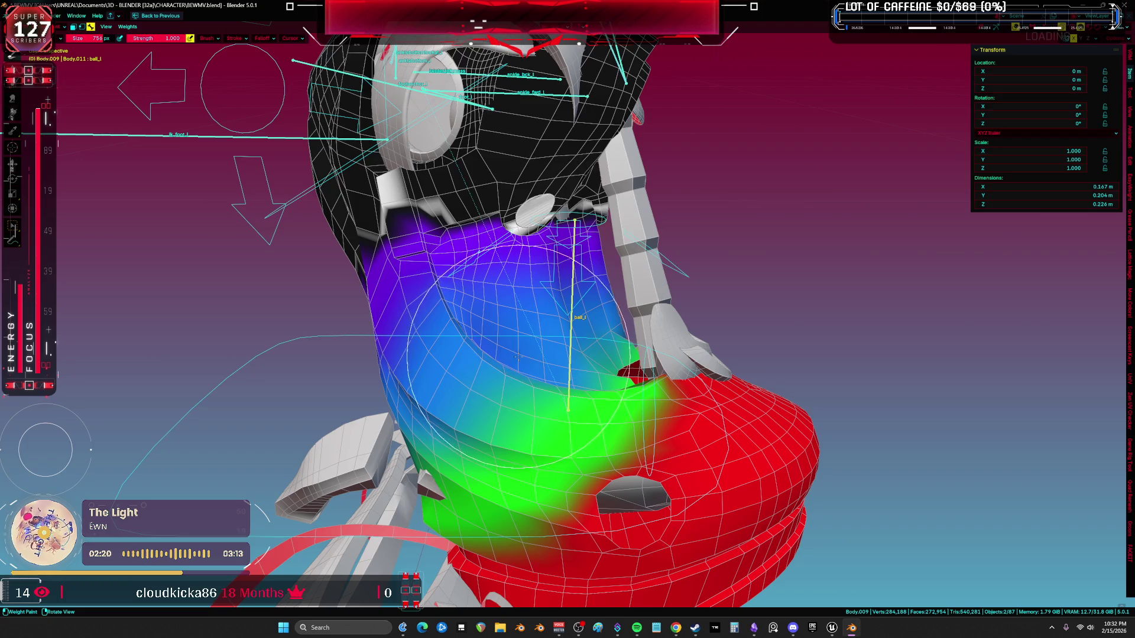
middle_click_drag(405, 329, 486, 322)
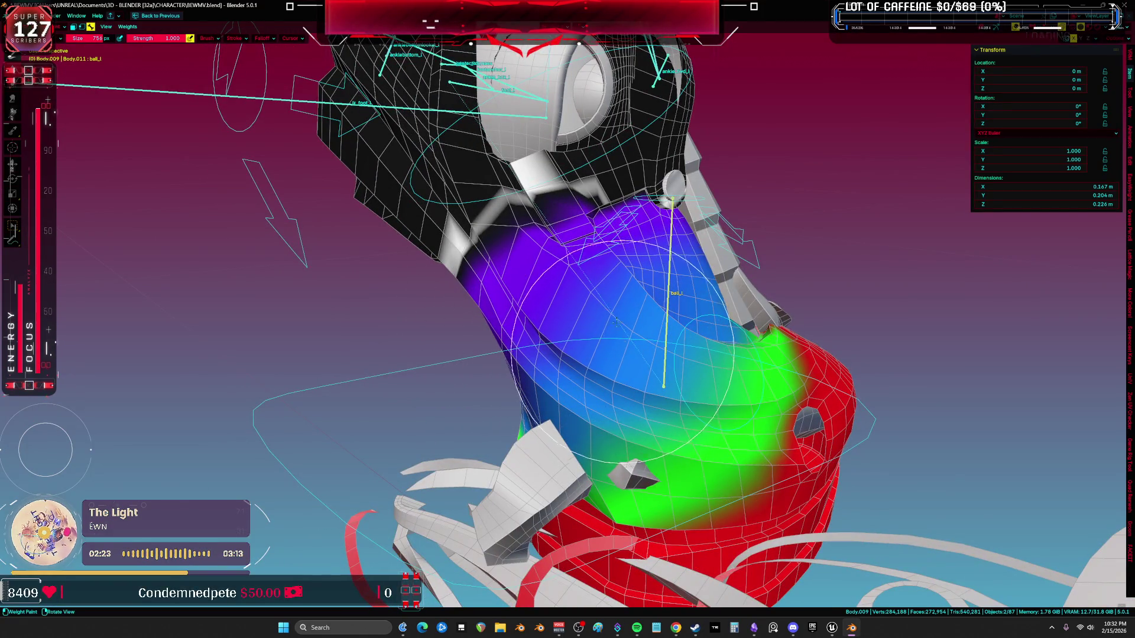
mouse_move(616, 322)
middle_mouse_down()
mouse_move(570, 337)
mouse_move(564, 395)
mouse_move(629, 305)
middle_mouse_up()
mouse_move(548, 292)
middle_mouse_down()
mouse_move(588, 367)
mouse_move(646, 418)
mouse_move(646, 367)
middle_mouse_up()
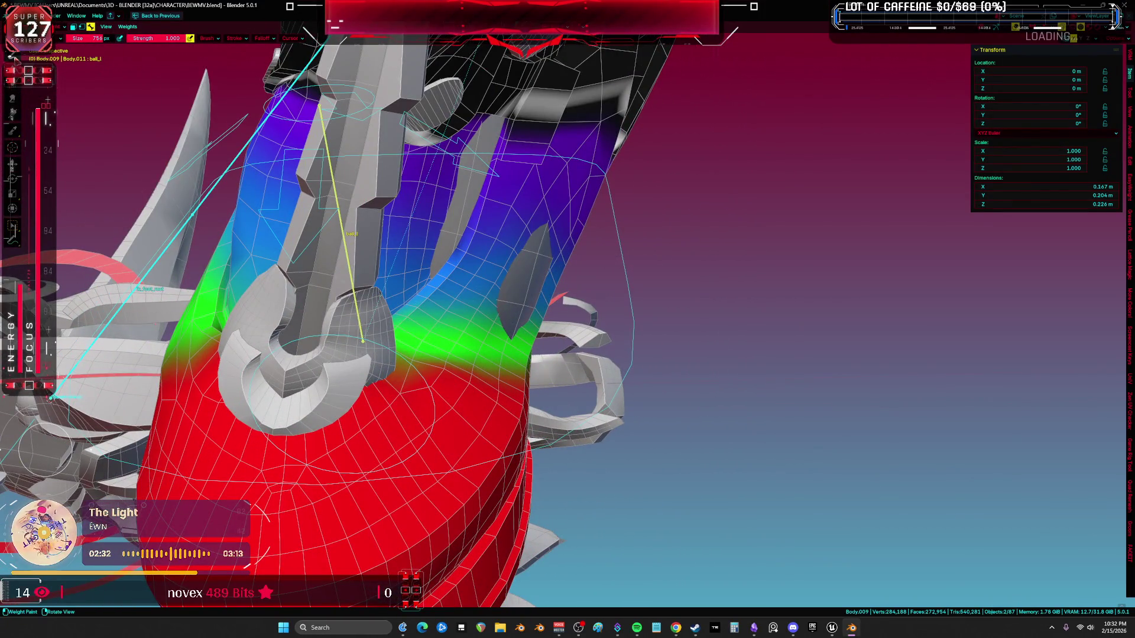
Step: Set the brush to weight 1.0, strength 0.289, 276 px size, and choose a falloff preset
right_click(553, 346)
mouse_move(553, 346)
left_mouse_down()
mouse_move(594, 347)
mouse_move(515, 368)
mouse_move(520, 357)
left_mouse_up()
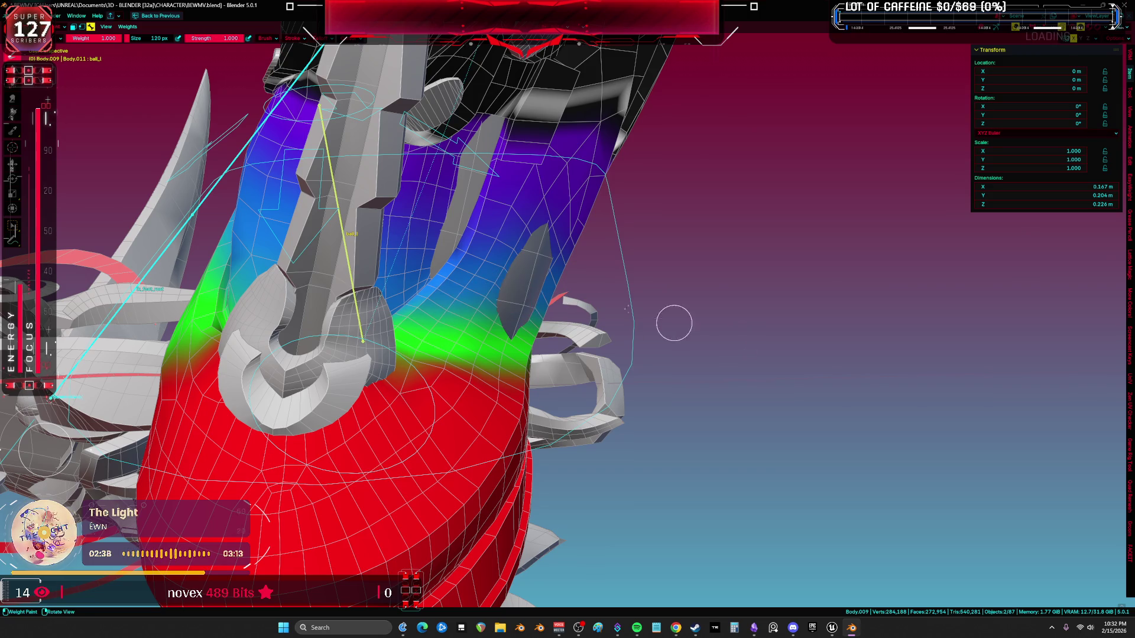
mouse_move(514, 308)
middle_mouse_down()
mouse_move(502, 296)
mouse_move(440, 351)
middle_mouse_up()
middle_click_drag(45, 450, 437, 366)
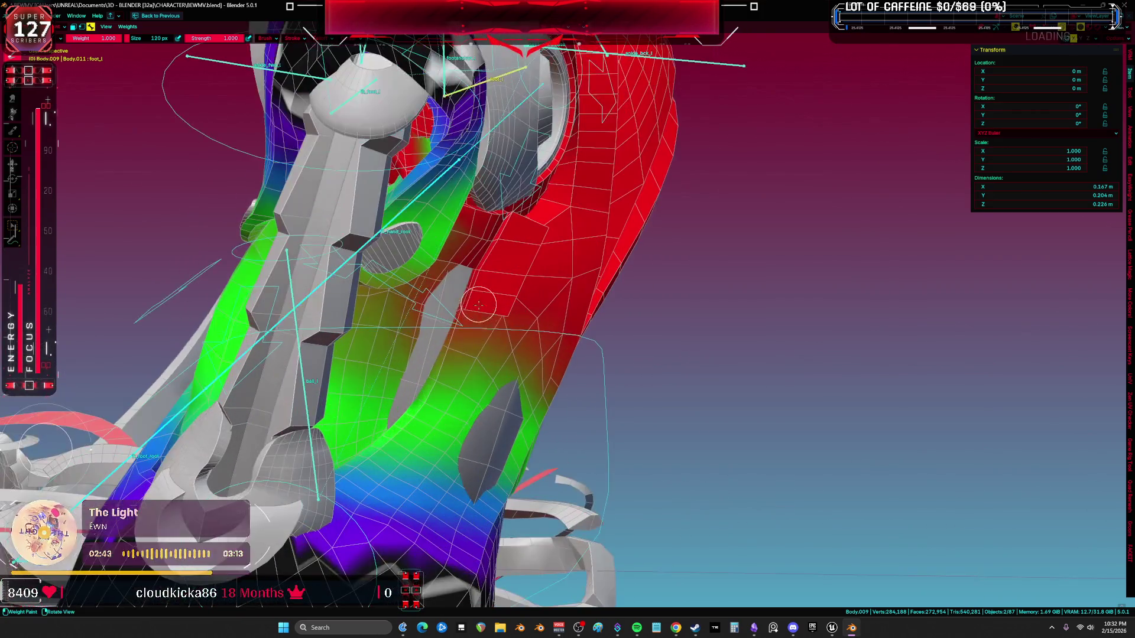
right_click(449, 370)
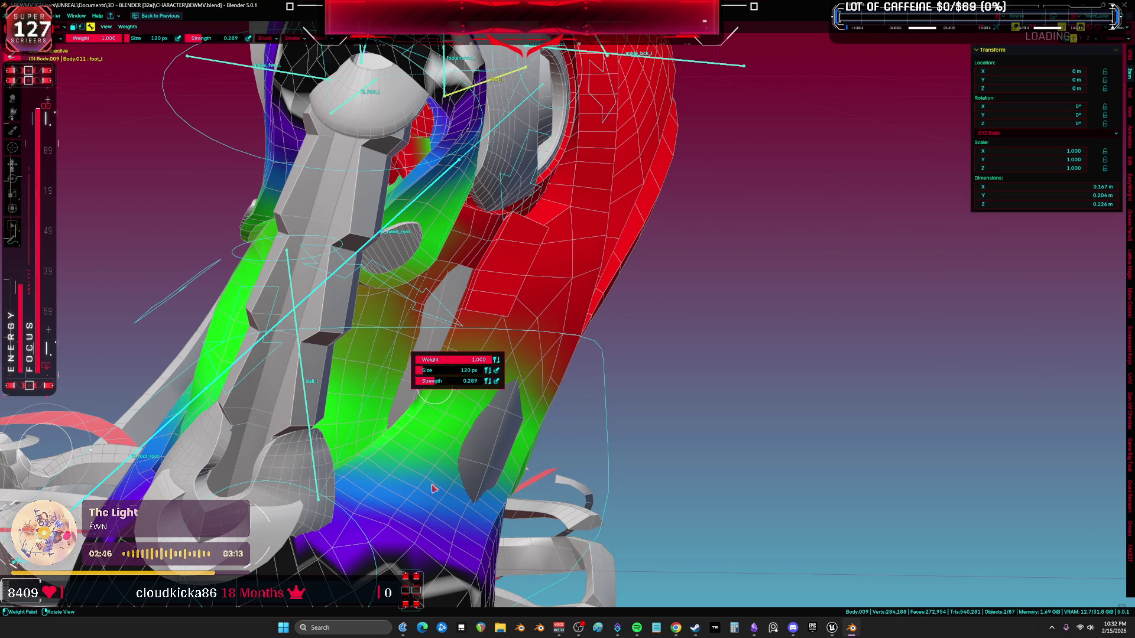
middle_click_drag(434, 488, 452, 468)
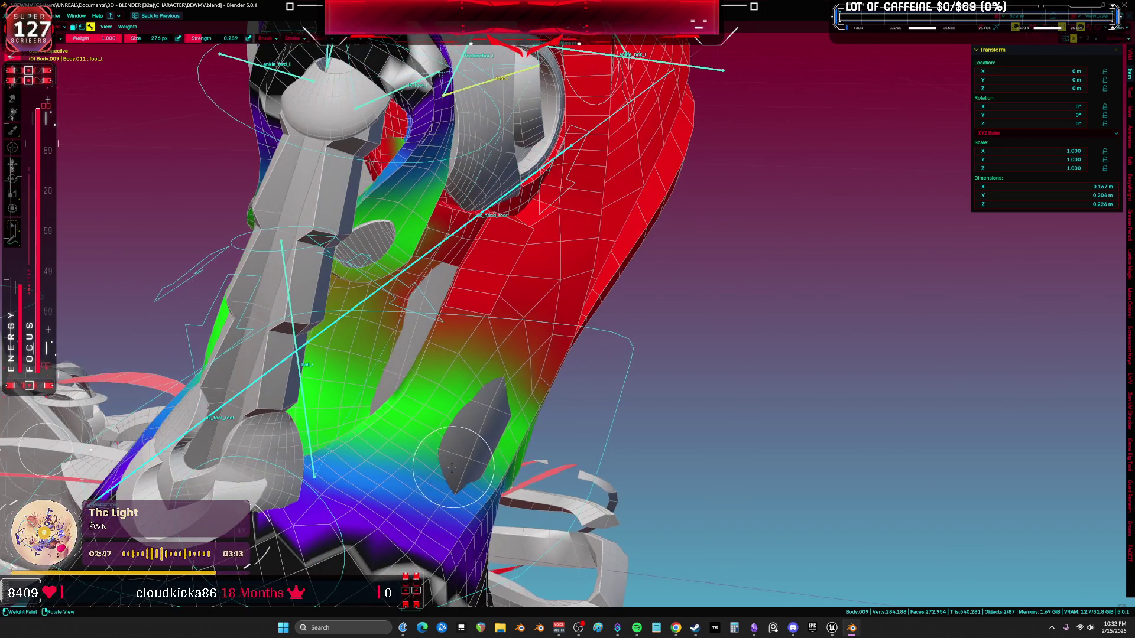
left_click(318, 39)
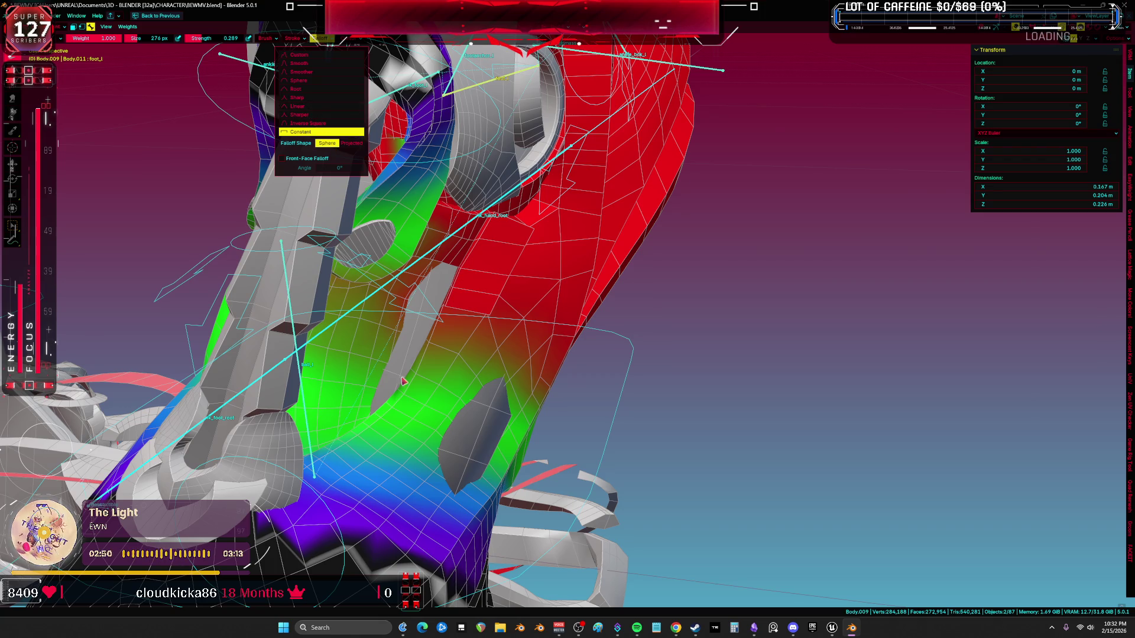
middle_click_drag(402, 381, 459, 426)
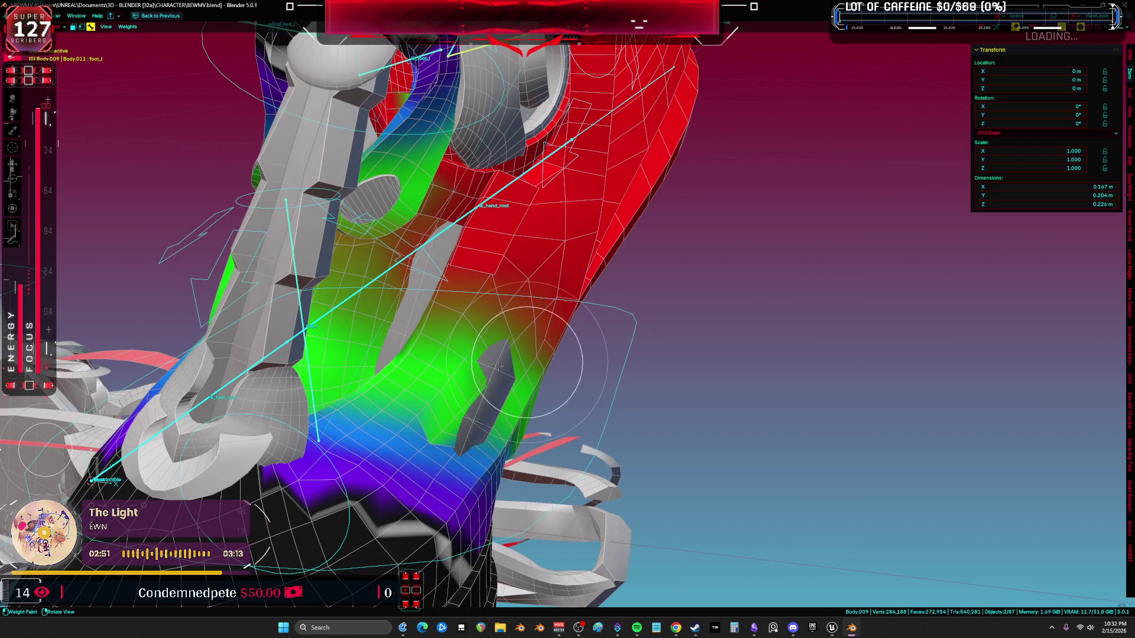
Step: Paint full weight over the lower boot near the spike, resizing the brush to 132 then 648 px
mouse_move(493, 378)
left_mouse_down()
mouse_move(437, 449)
mouse_move(476, 400)
mouse_move(473, 415)
left_mouse_up()
key("bracketleft")
key("bracketleft")
key("bracketleft")
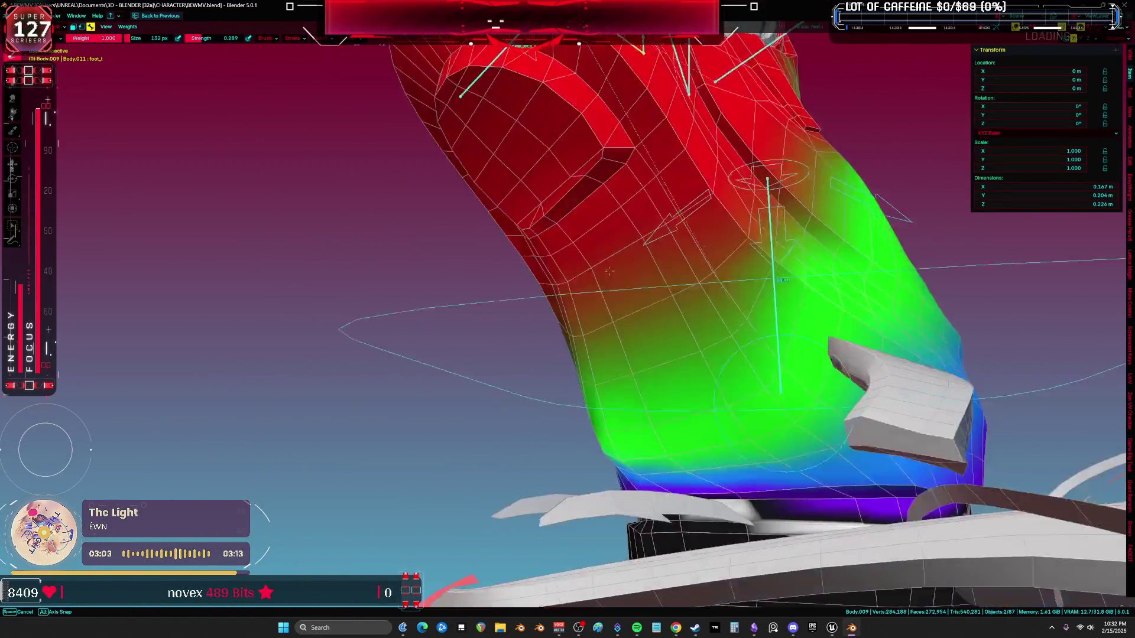
key("f")
left_click(680, 355)
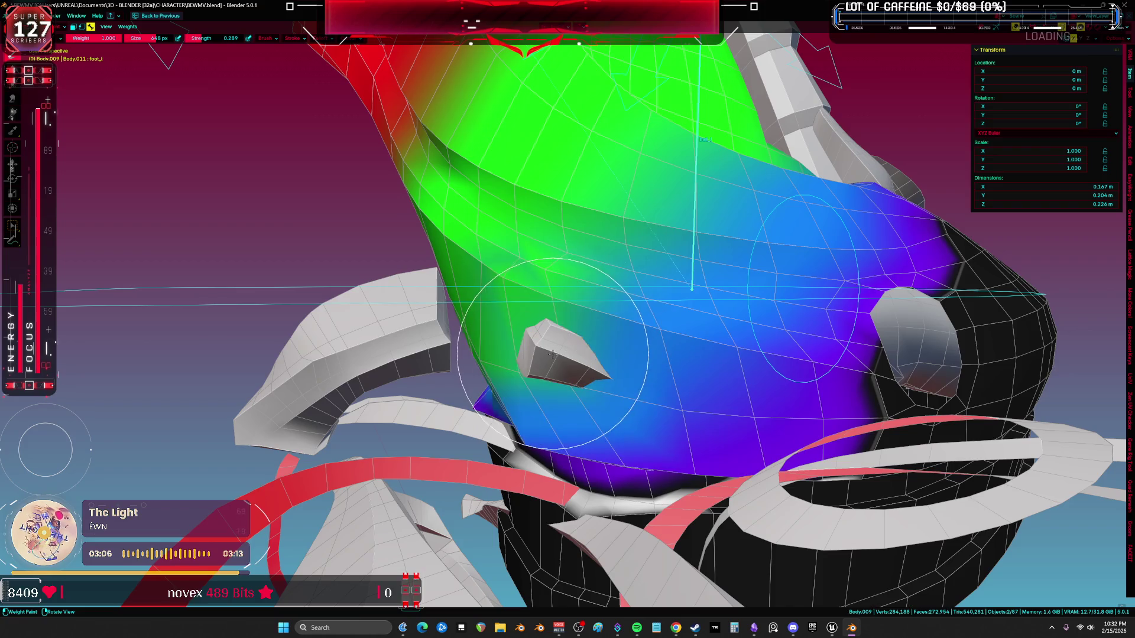